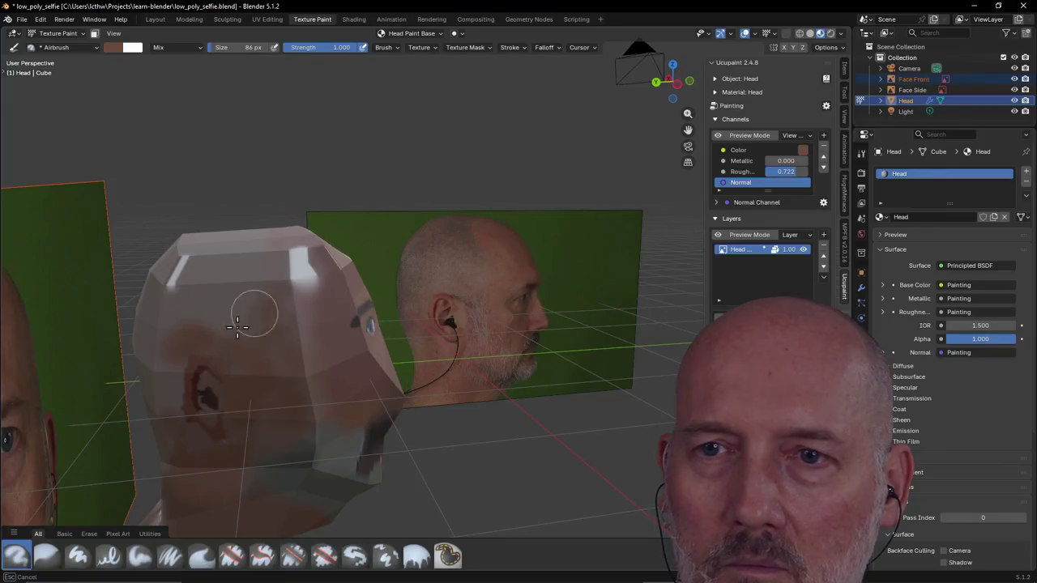
# Sample a flesh tone from the side photo's ear and airbrush it around the head's ear
pyautogui.moveTo(248, 315); pyautogui.dragTo(96, 55, button='middle')
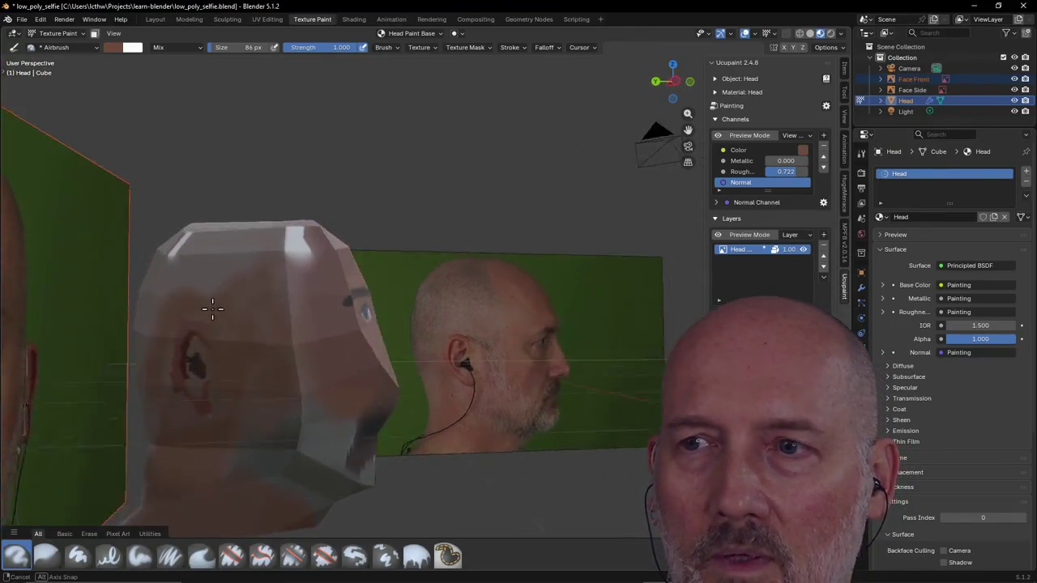
pyautogui.click(112, 47)
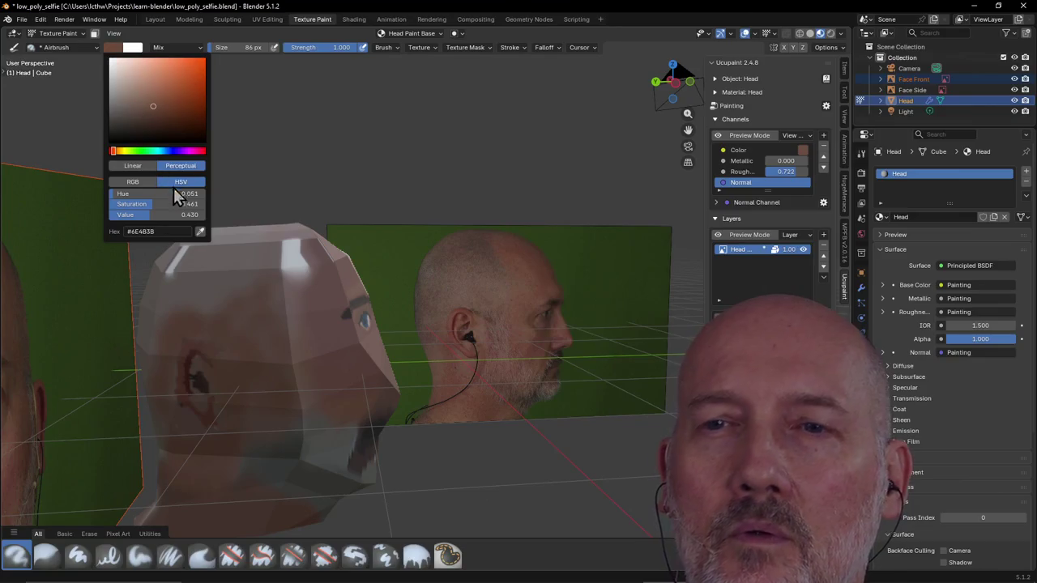
pyautogui.click(202, 230)
pyautogui.click(447, 312)
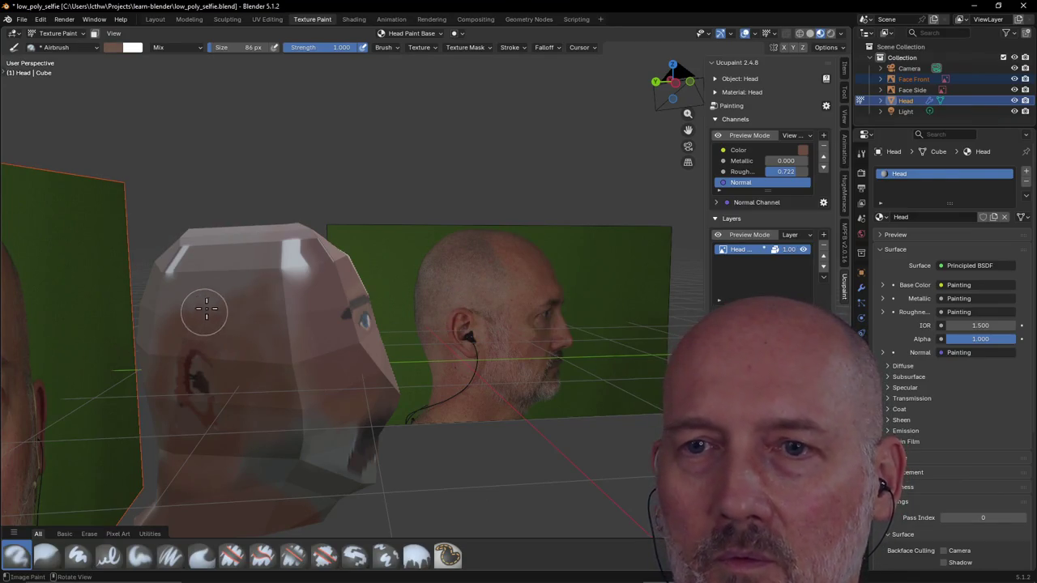
pyautogui.moveTo(240, 287)
pyautogui.mouseDown()
pyautogui.moveTo(256, 304)
pyautogui.moveTo(231, 313)
pyautogui.moveTo(174, 443)
pyautogui.mouseUp()
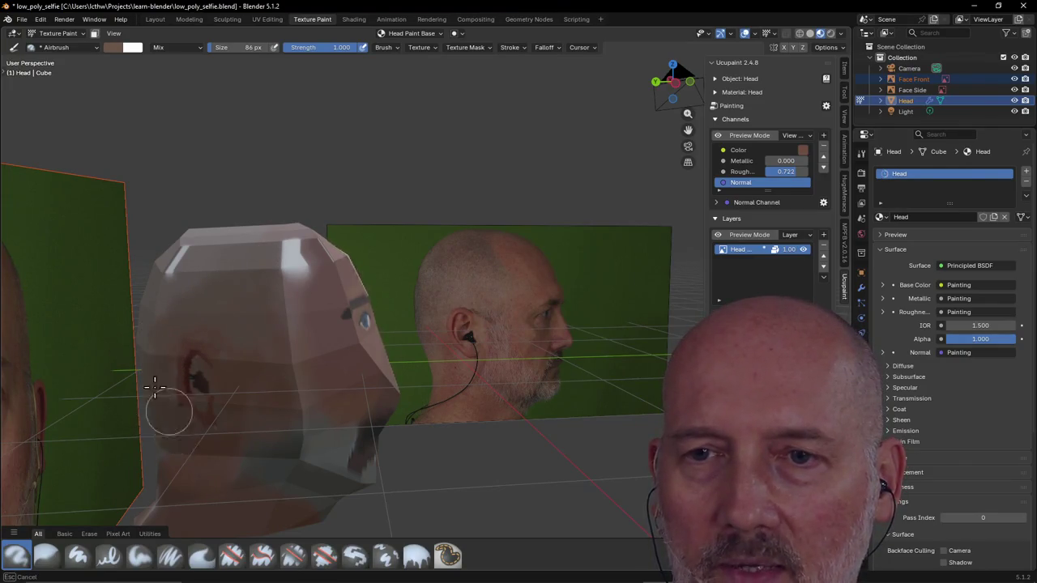
pyautogui.moveTo(155, 387); pyautogui.dragTo(201, 397)
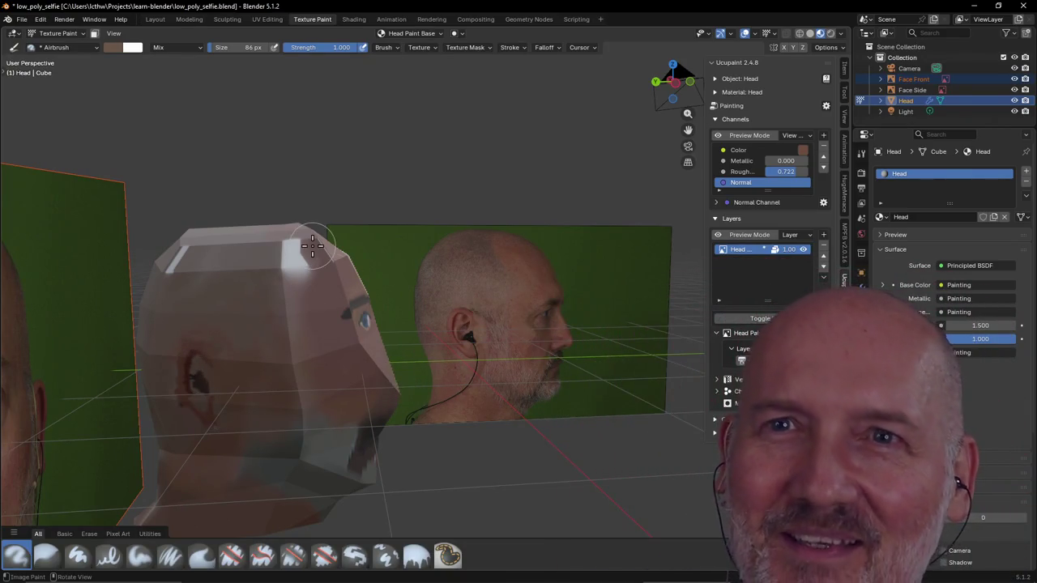
# Eyedrop the ear colour from the side photo as the new brush colour
pyautogui.click(114, 47)
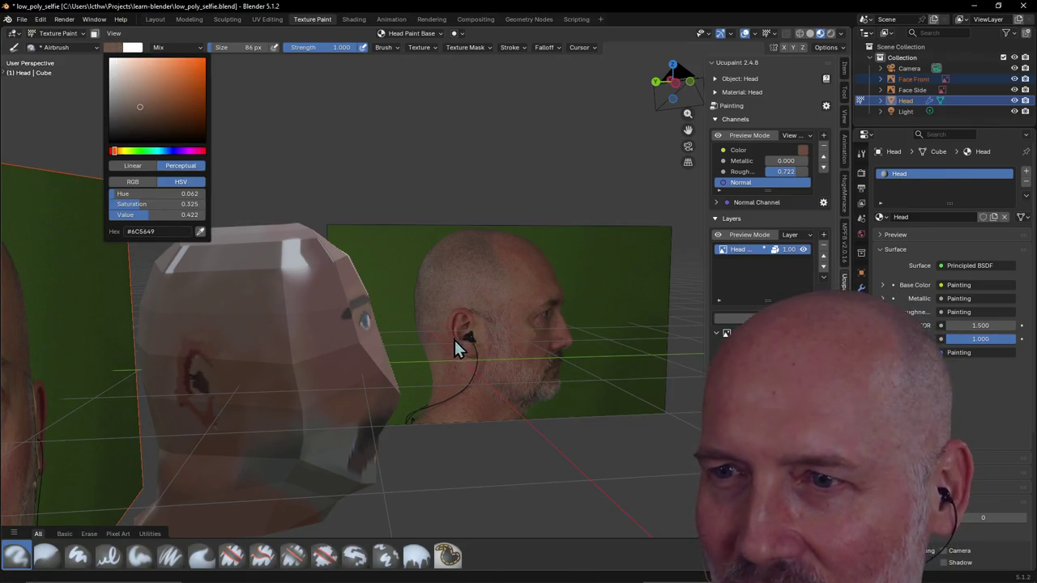
pyautogui.click(200, 232)
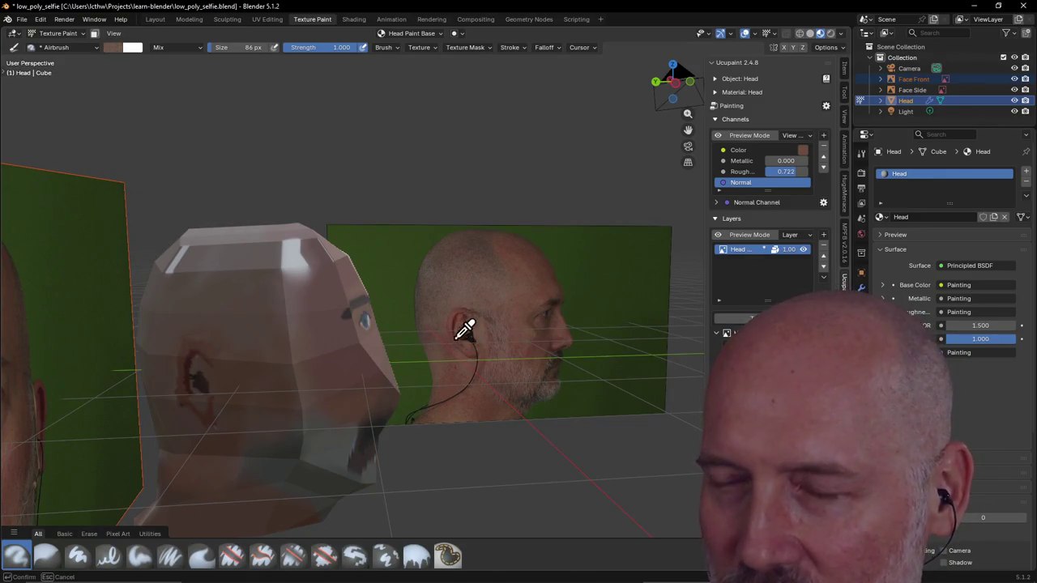
pyautogui.click(461, 325)
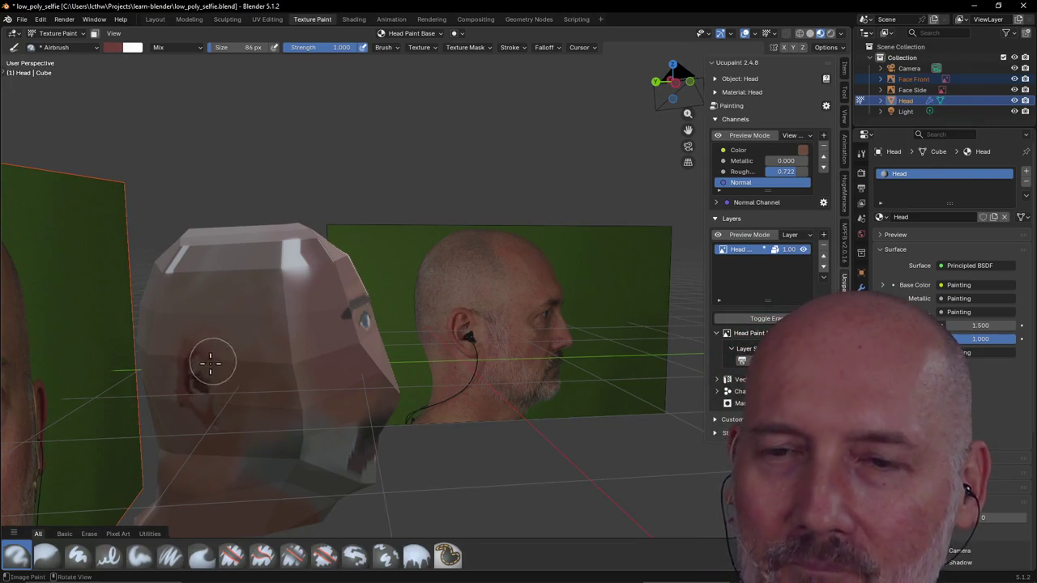
# Darken the ear with a 42 px Paint Hard brush, then reduce the brush to 22 px
pyautogui.press('f')
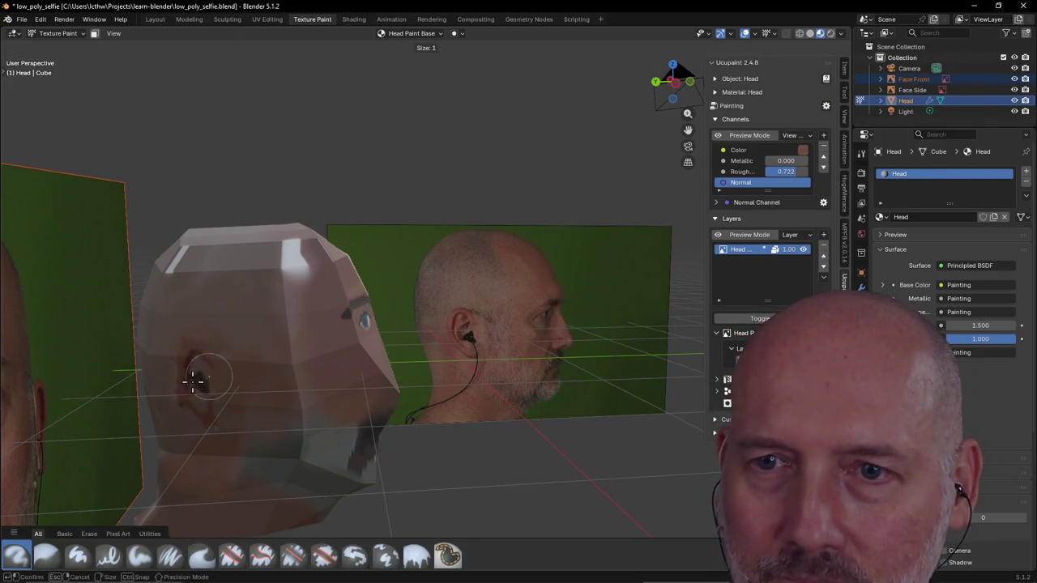
pyautogui.click(198, 379)
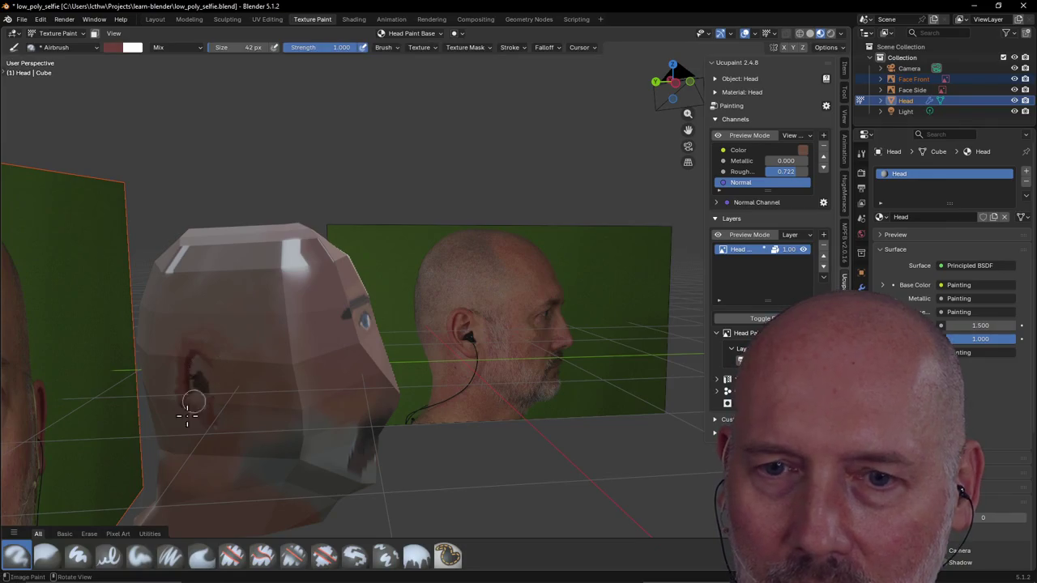
pyautogui.click(78, 556)
pyautogui.moveTo(183, 352)
pyautogui.mouseDown()
pyautogui.moveTo(177, 378)
pyautogui.moveTo(197, 348)
pyautogui.mouseUp()
pyautogui.press('f')
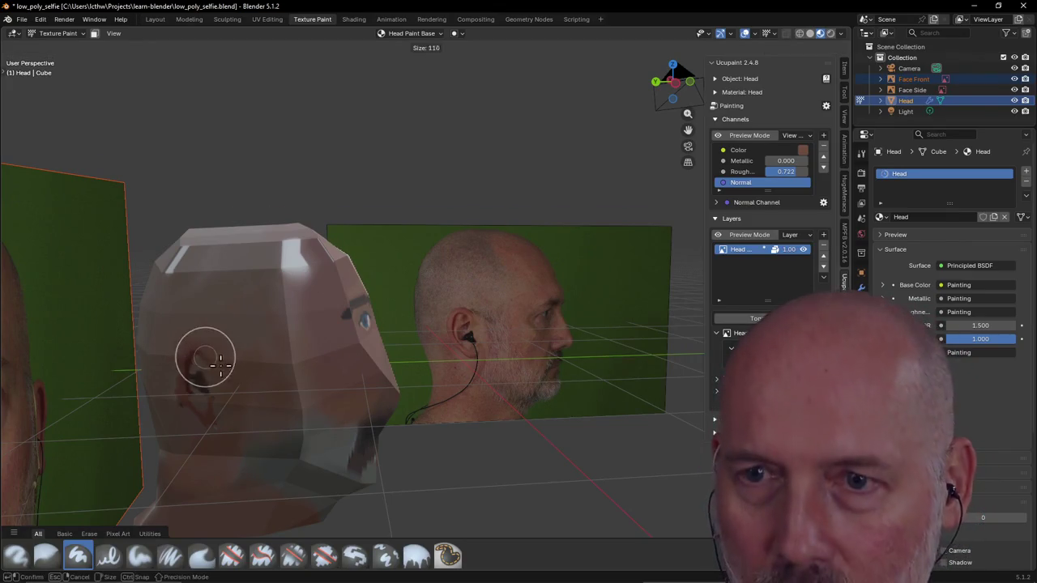
pyautogui.click(203, 357)
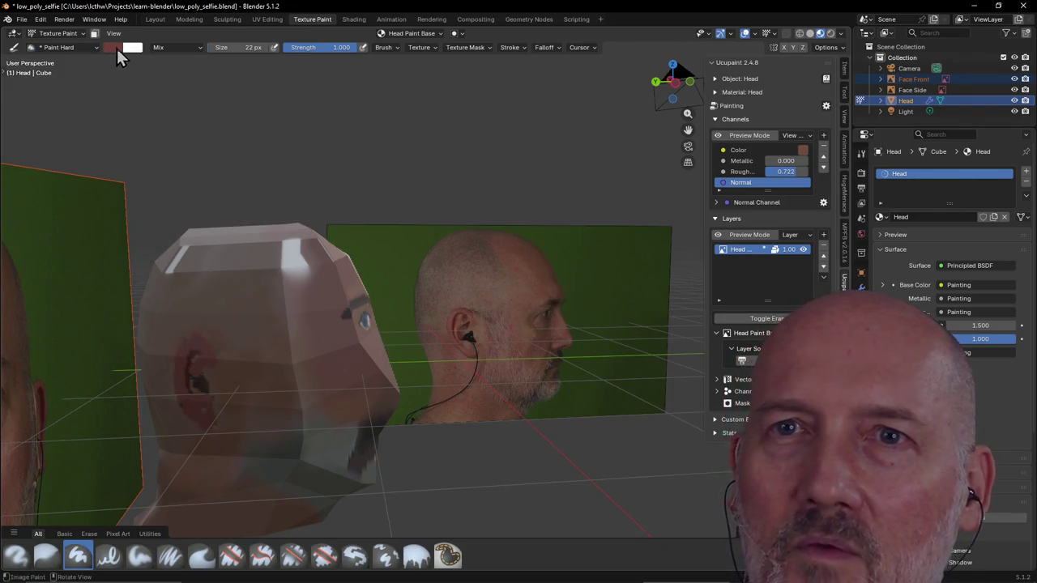
# Sample the photo's ear colour and paint darker detail into the head's ear
pyautogui.click(112, 47)
pyautogui.click(200, 232)
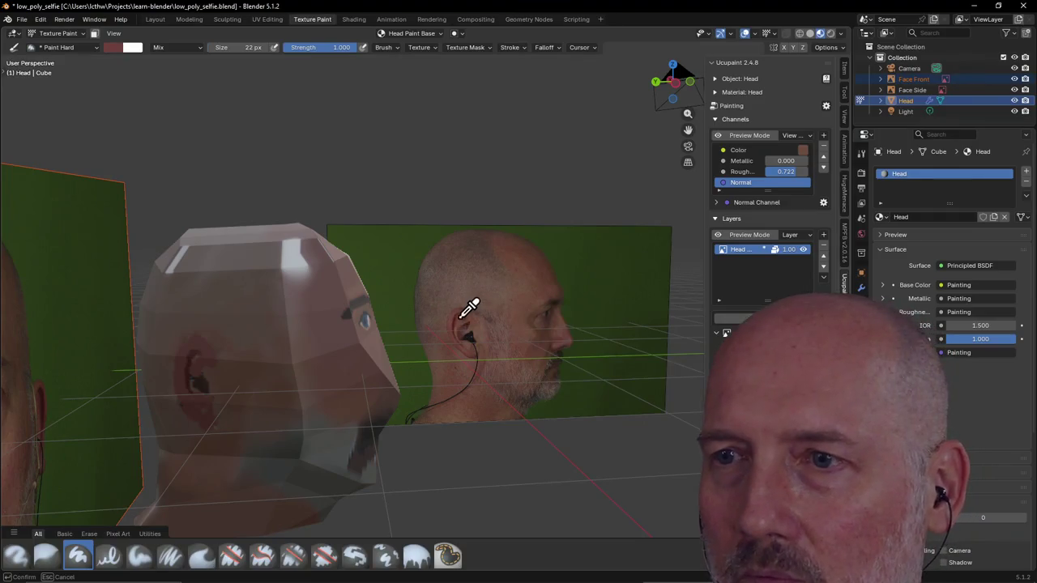
pyautogui.click(453, 317)
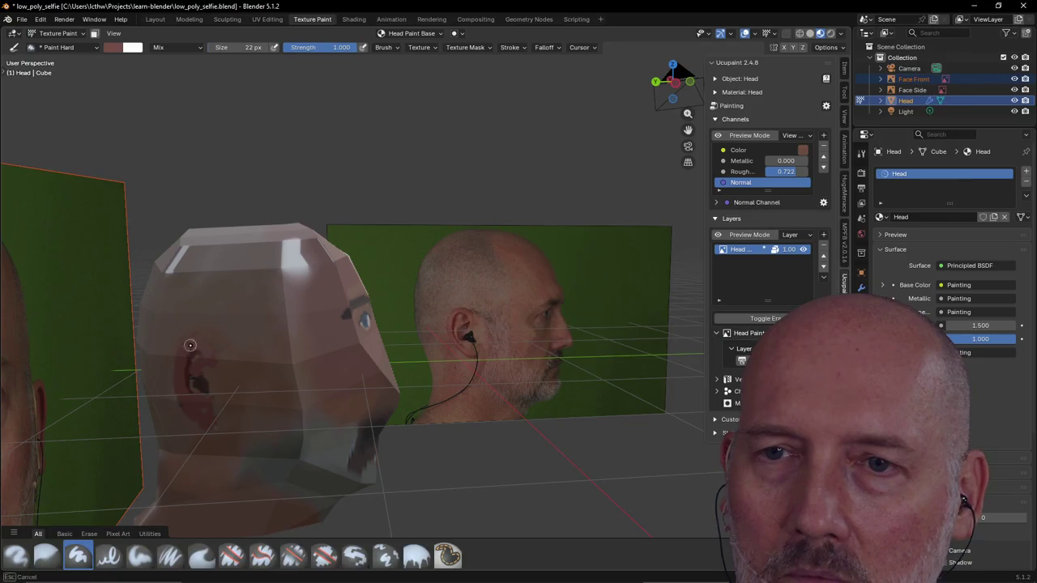
pyautogui.moveTo(184, 400)
pyautogui.mouseDown()
pyautogui.moveTo(208, 402)
pyautogui.moveTo(197, 371)
pyautogui.mouseUp()
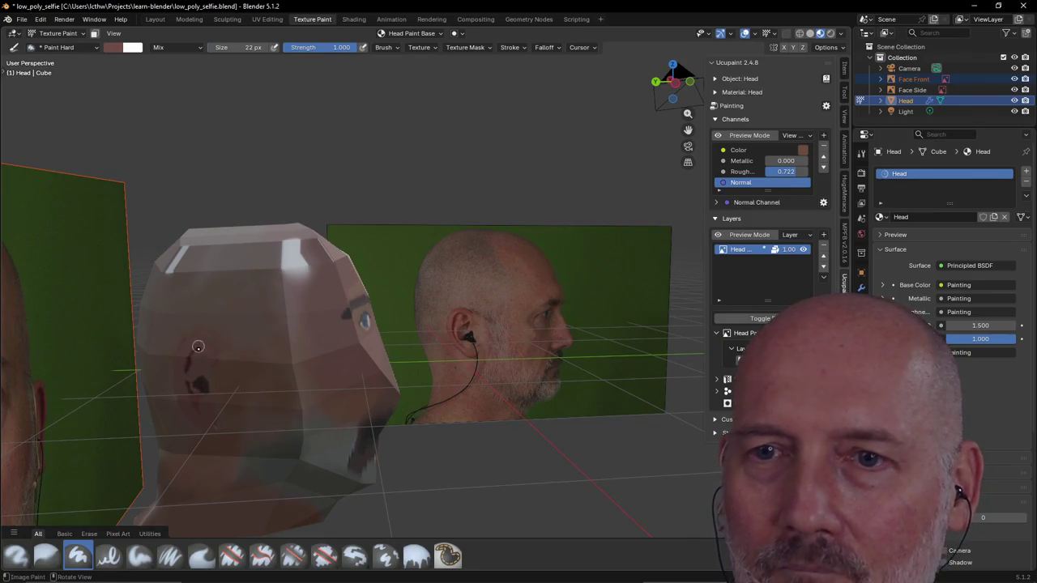
# Pick a darker red-brown from the photo's ear and shrink the brush to 8 px
pyautogui.click(114, 47)
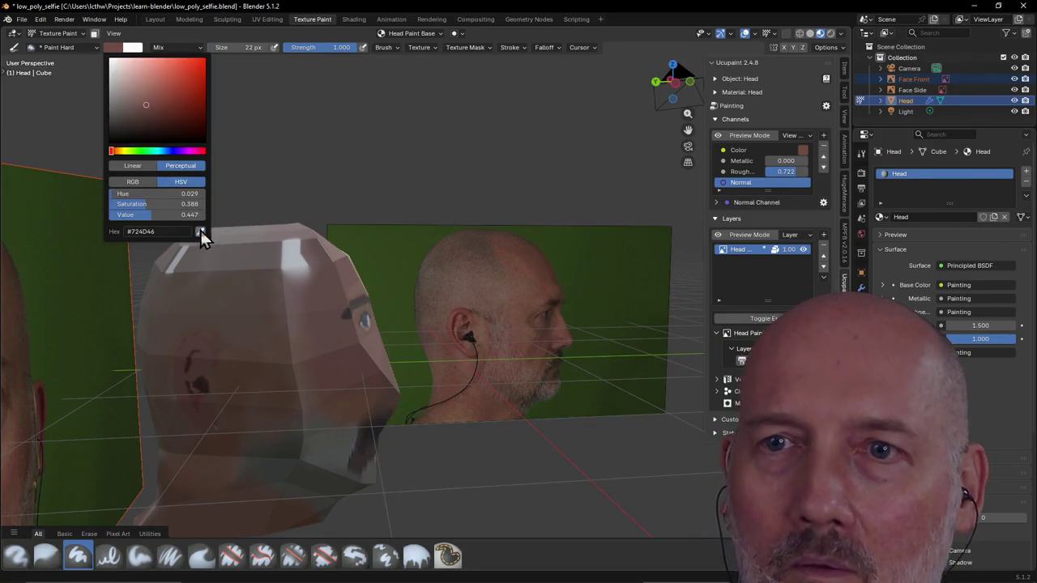
pyautogui.click(200, 233)
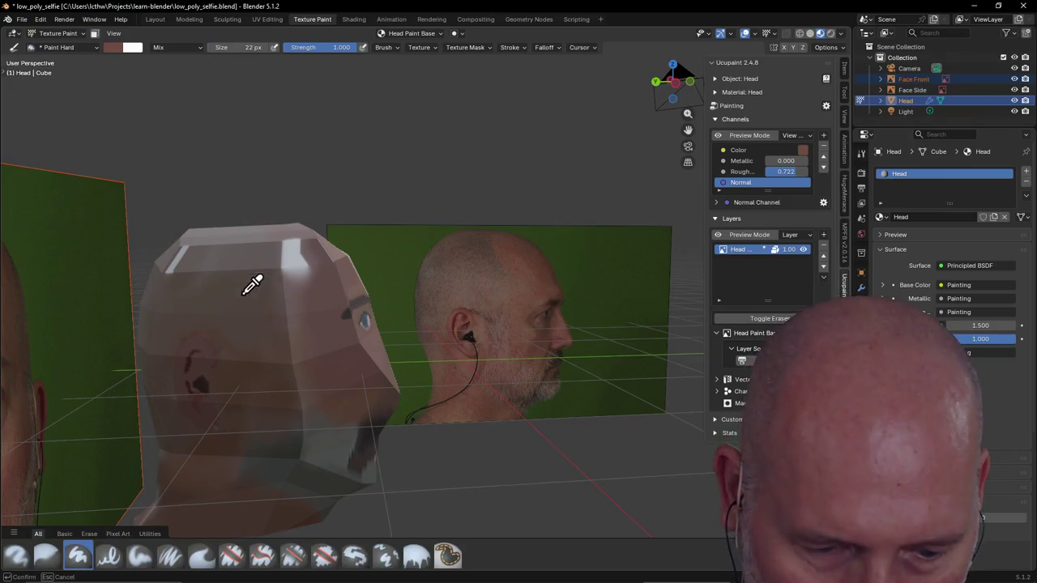
pyautogui.click(456, 320)
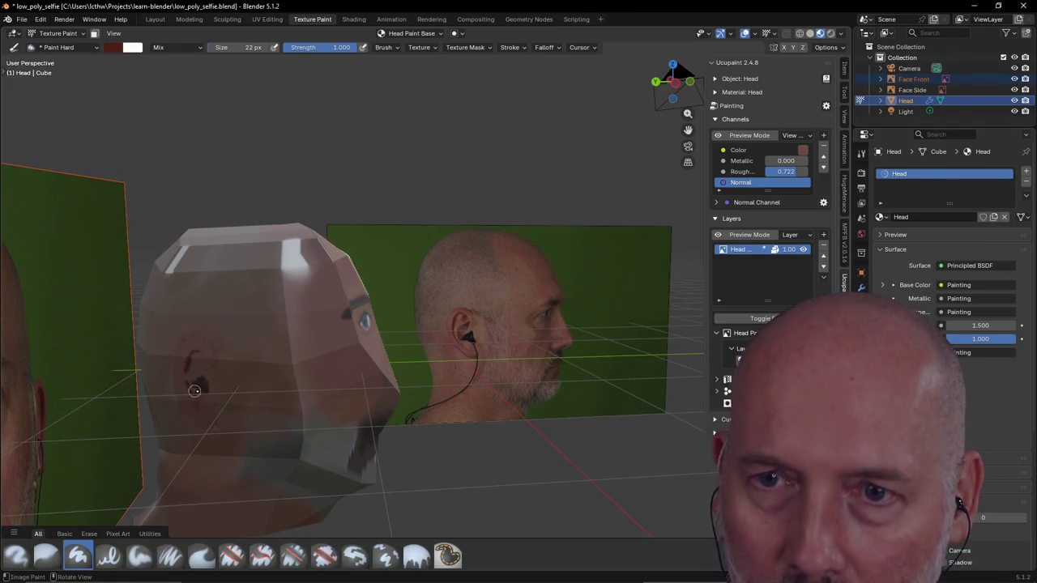
pyautogui.press('f')
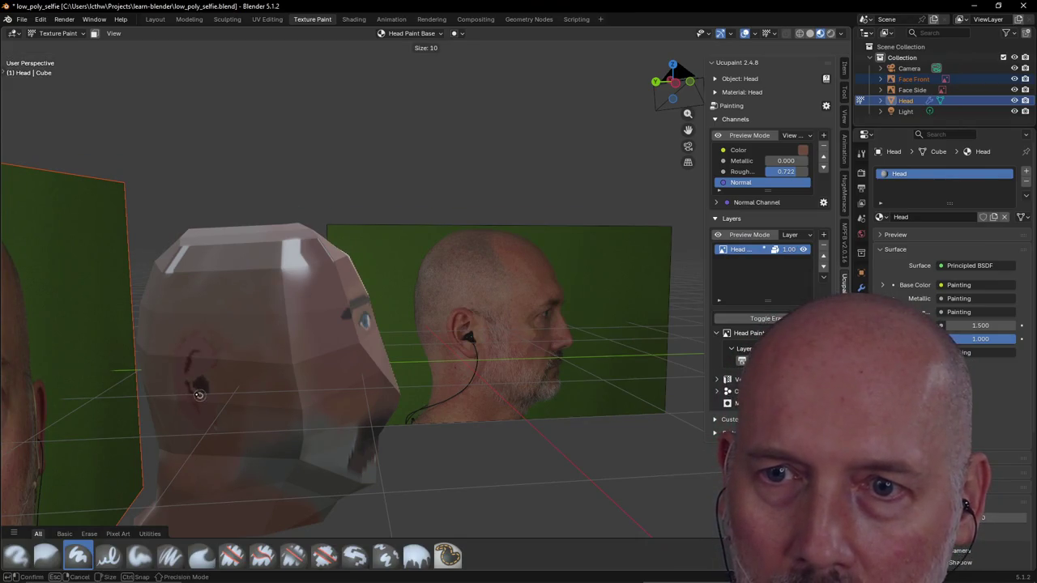
pyautogui.click(198, 394)
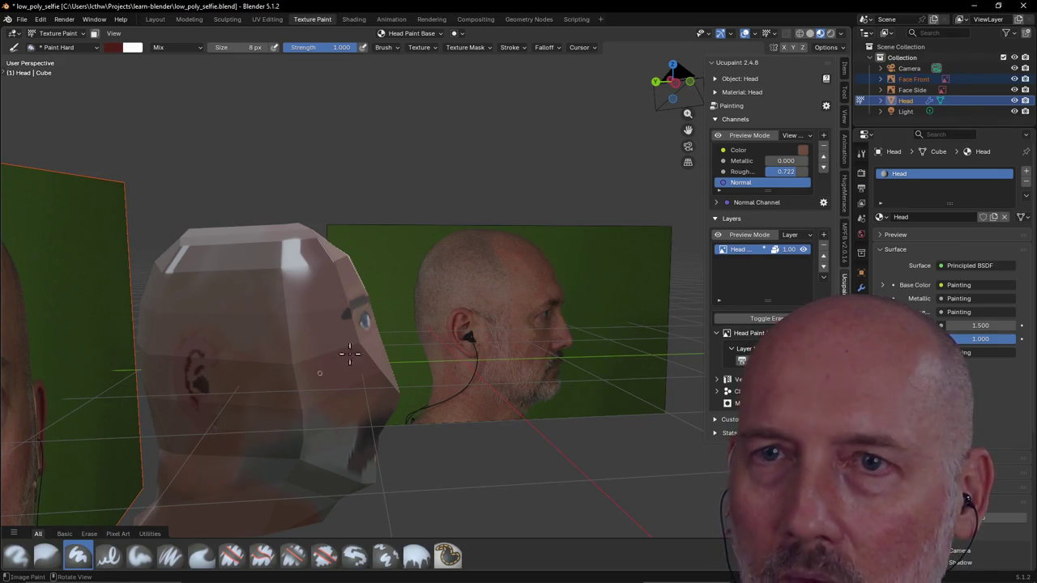
# Sample a skin tone into the brush colour and switch from Airbrush back to Paint Hard
pyautogui.click(114, 47)
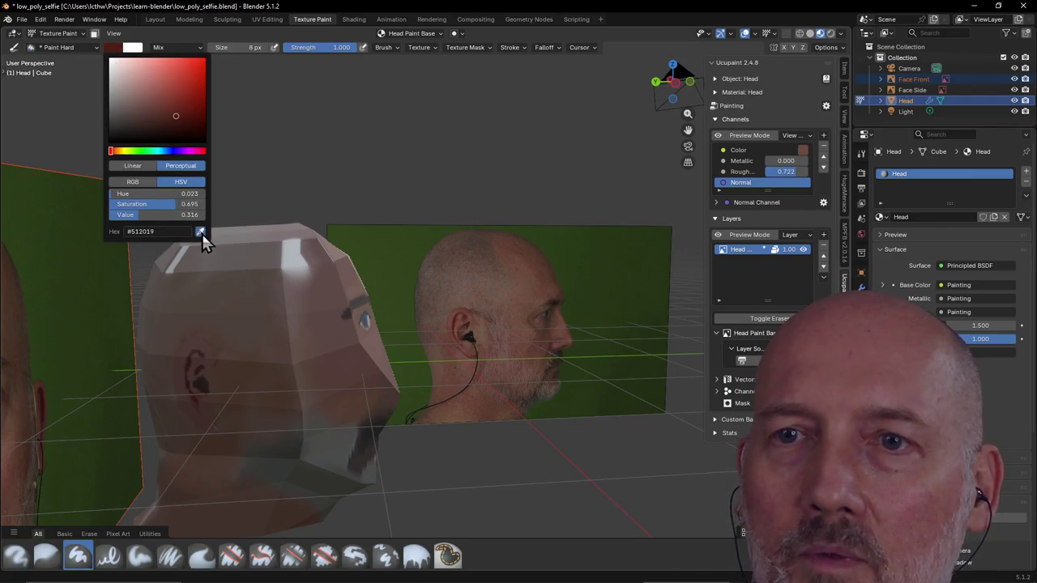
pyautogui.press('s')
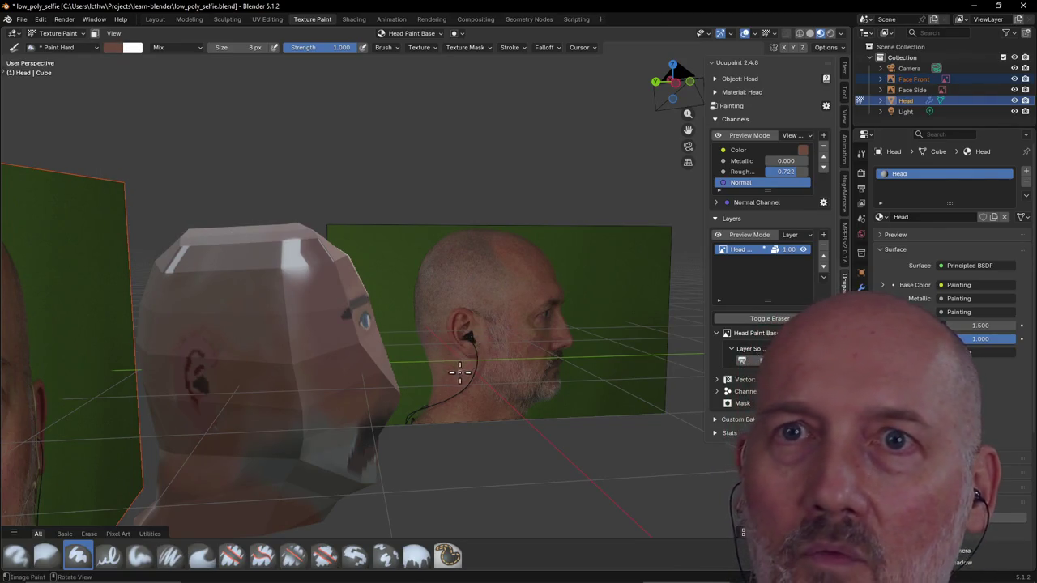
pyautogui.click(16, 556)
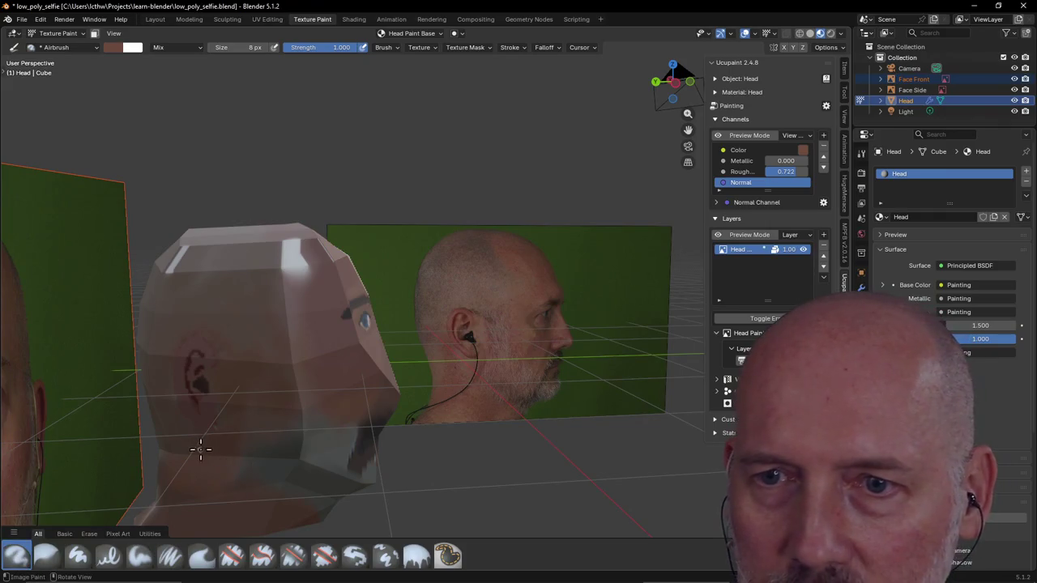
pyautogui.click(78, 555)
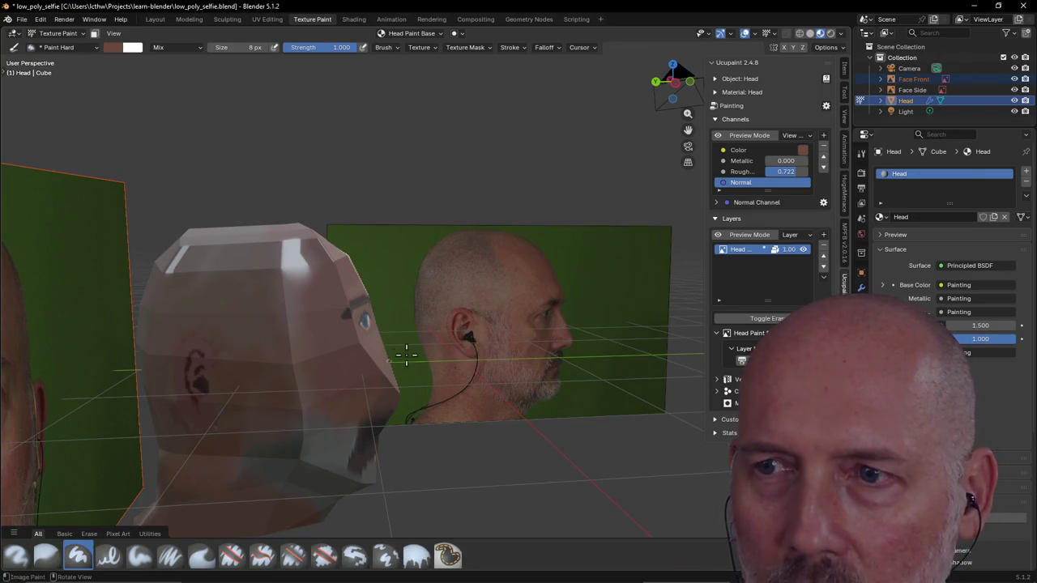
# Eyedrop the reddish-brown skin colour (#6D4A3E) from the photo's ear for touch-ups
pyautogui.click(113, 47)
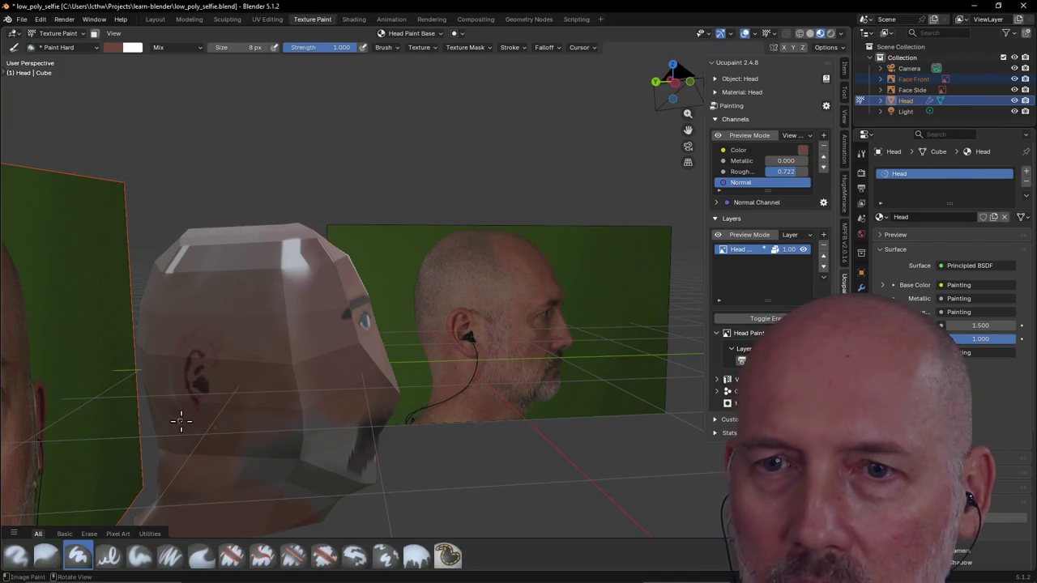
pyautogui.click(113, 47)
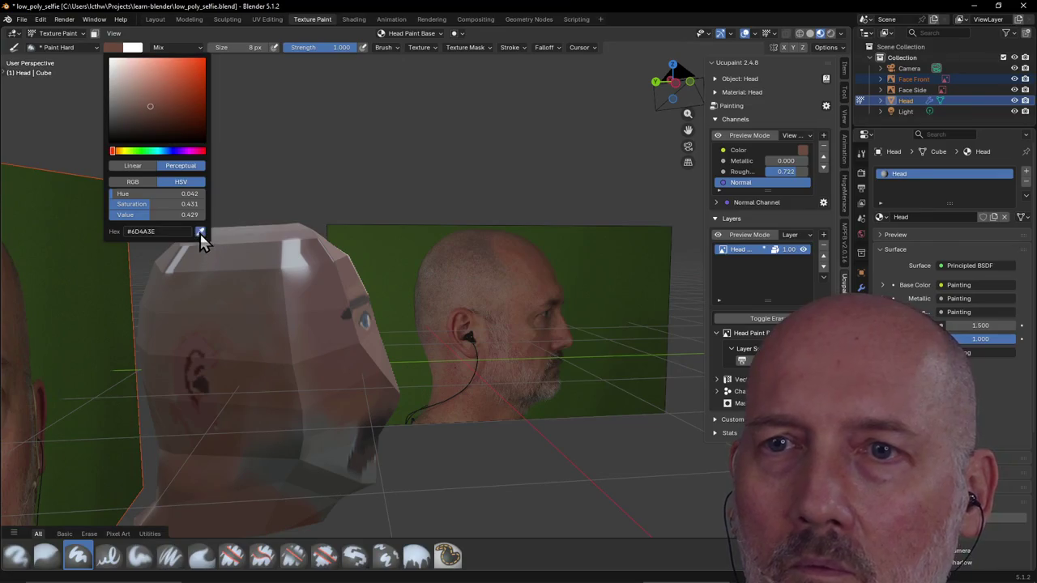
pyautogui.click(200, 233)
pyautogui.click(464, 356)
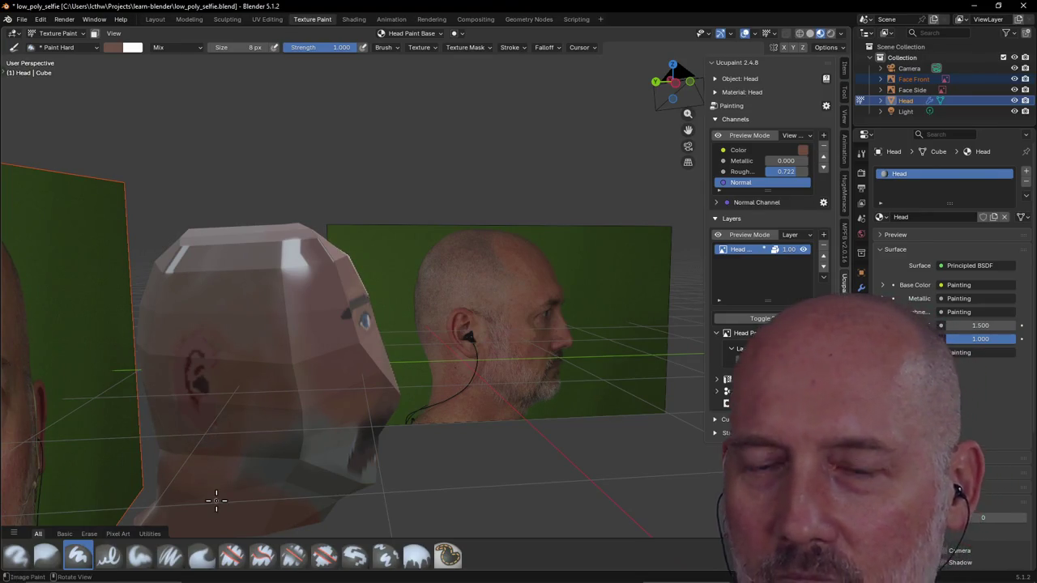
pyautogui.scroll(-3, 216, 501)
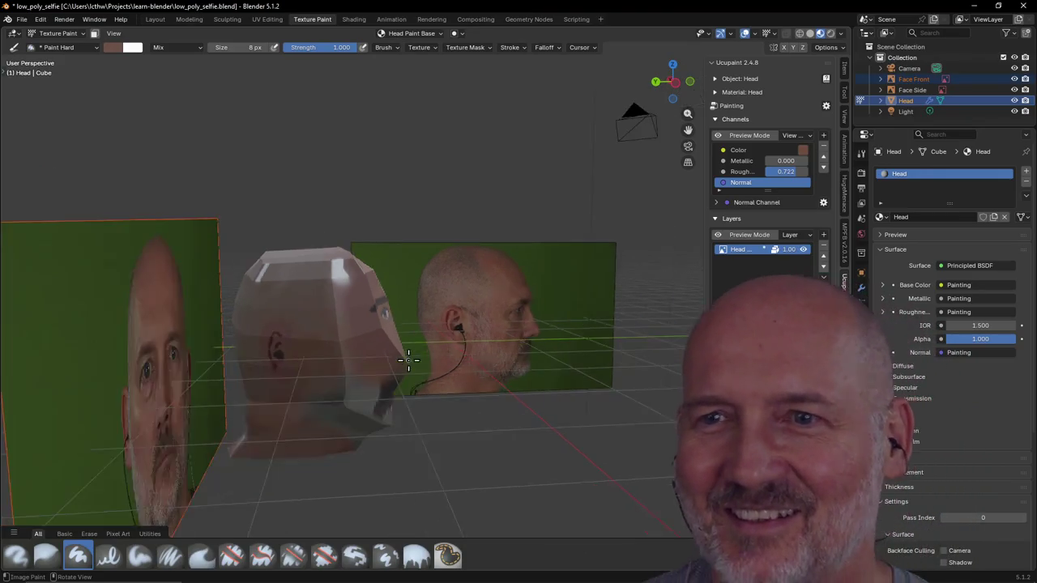
pyautogui.scroll(-3, 216, 501)
pyautogui.moveTo(216, 502)
pyautogui.mouseDown(button='middle')
pyautogui.moveTo(240, 445)
pyautogui.moveTo(519, 275)
pyautogui.moveTo(540, 283)
pyautogui.mouseUp(button='middle')
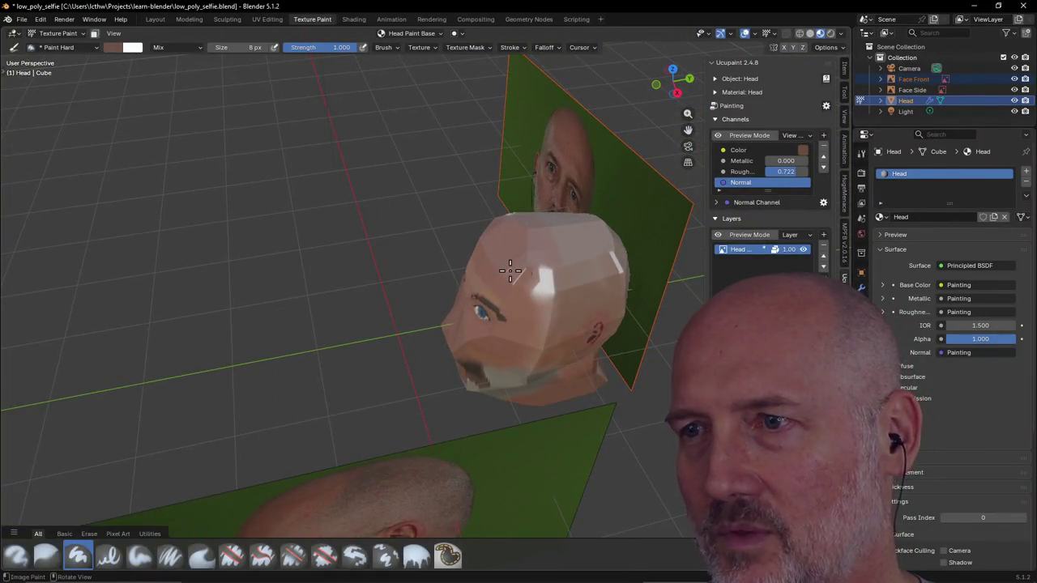
pyautogui.moveTo(510, 271)
pyautogui.mouseDown(button='middle')
pyautogui.moveTo(662, 191)
pyautogui.moveTo(501, 315)
pyautogui.mouseUp(button='middle')
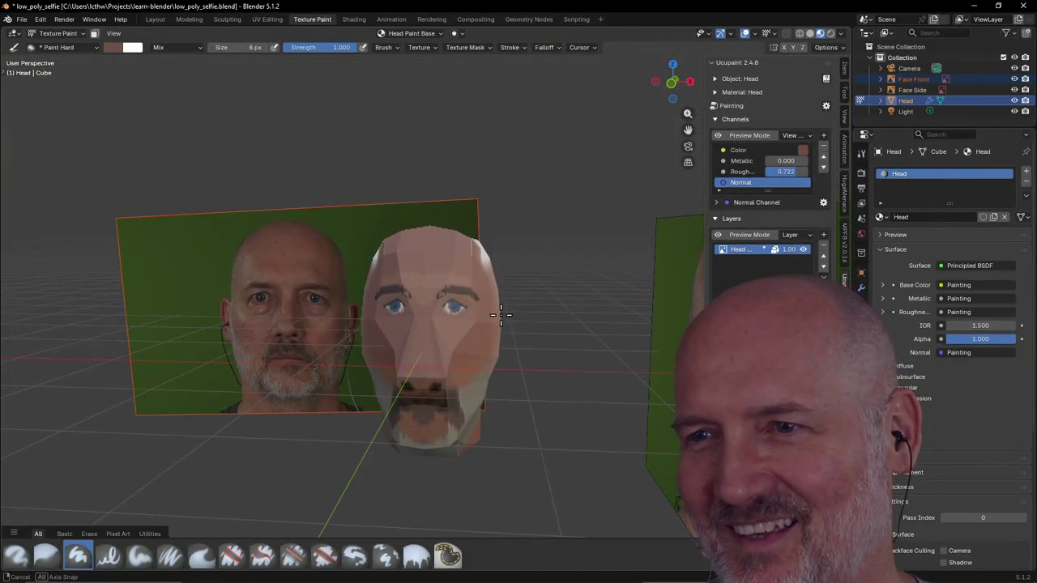
pyautogui.moveTo(501, 314)
pyautogui.mouseDown(button='middle')
pyautogui.moveTo(516, 310)
pyautogui.moveTo(507, 256)
pyautogui.mouseUp(button='middle')
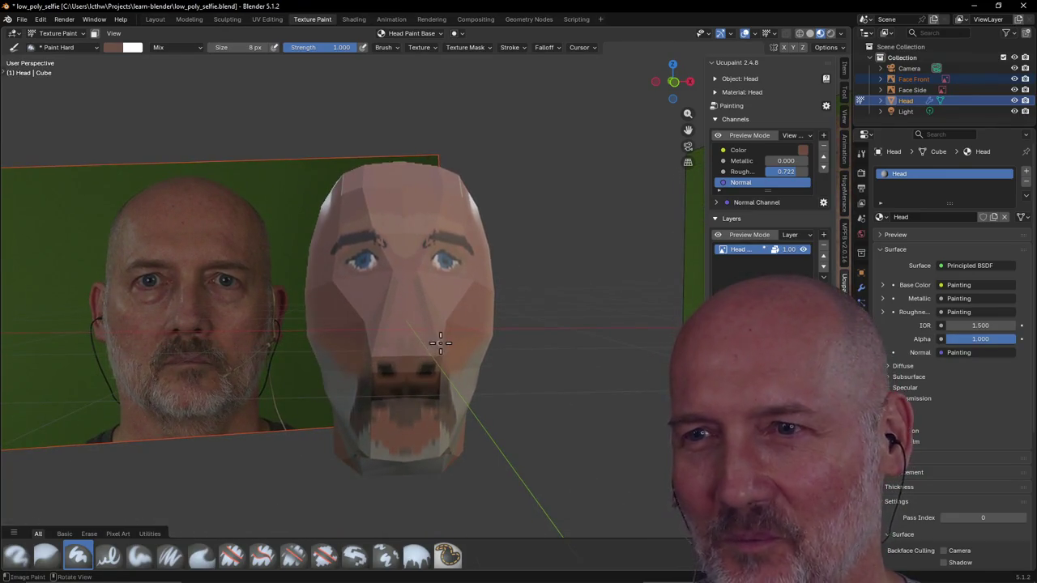
pyautogui.moveTo(440, 343)
pyautogui.mouseDown(button='middle')
pyautogui.moveTo(493, 352)
pyautogui.moveTo(402, 354)
pyautogui.moveTo(470, 359)
pyautogui.moveTo(419, 361)
pyautogui.mouseUp(button='middle')
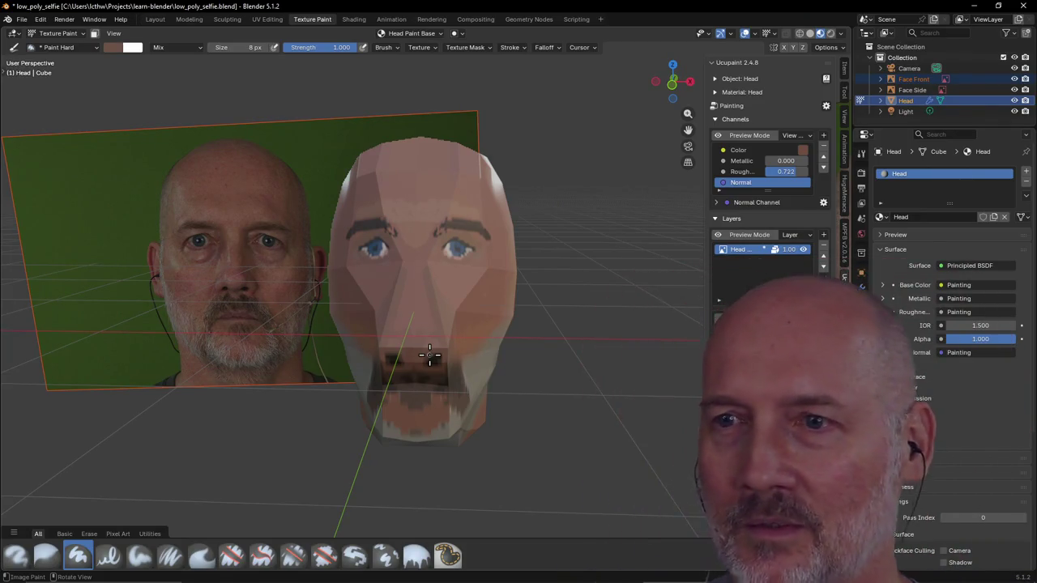
pyautogui.moveTo(462, 219)
pyautogui.mouseDown(button='middle')
pyautogui.moveTo(398, 264)
pyautogui.moveTo(407, 219)
pyautogui.moveTo(611, 226)
pyautogui.mouseUp(button='middle')
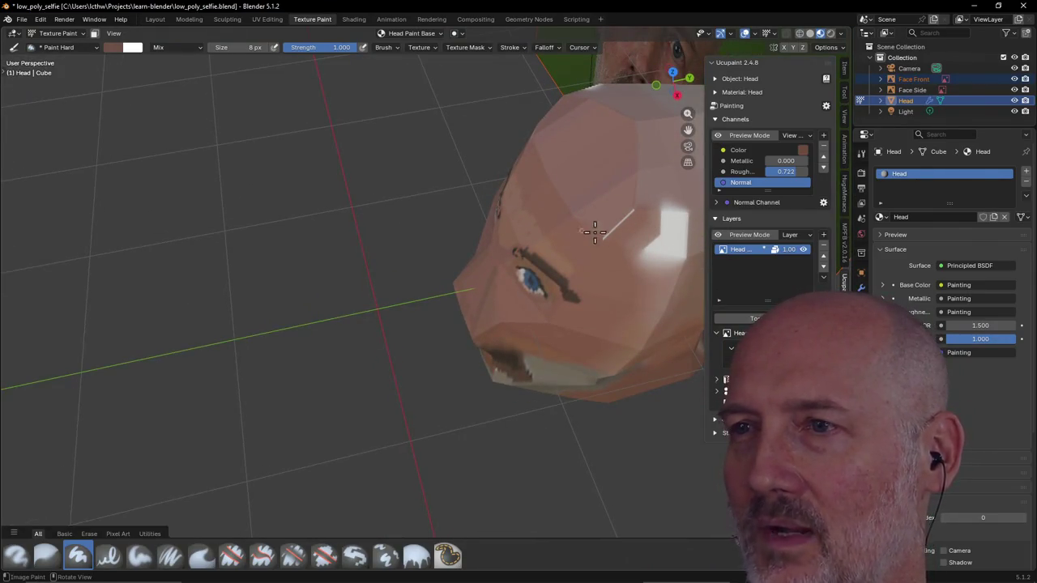
pyautogui.moveTo(634, 220); pyautogui.dragTo(445, 234, button='middle')
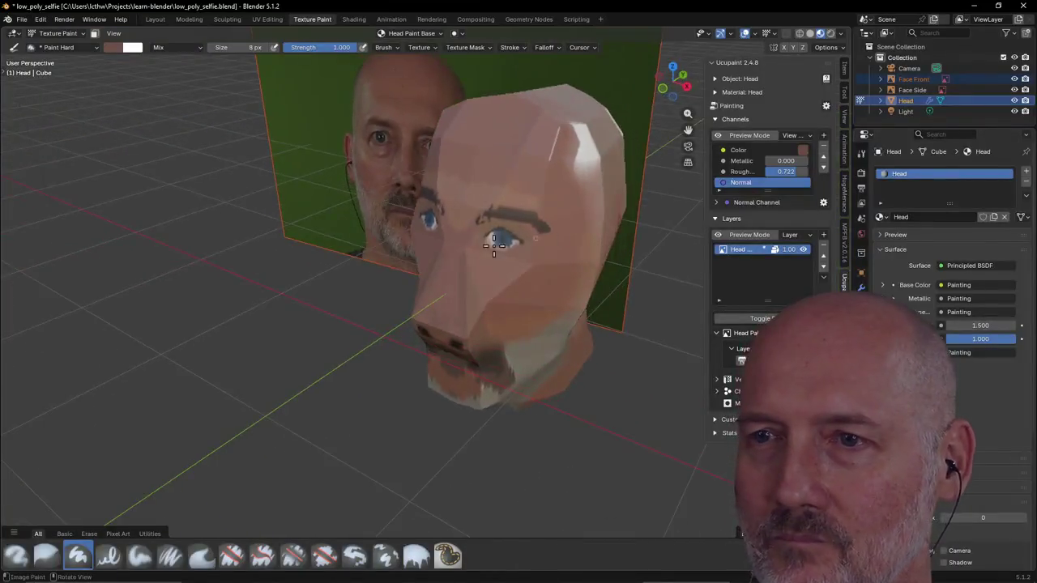
pyautogui.scroll(2, 445, 234)
pyautogui.scroll(-2, 445, 235)
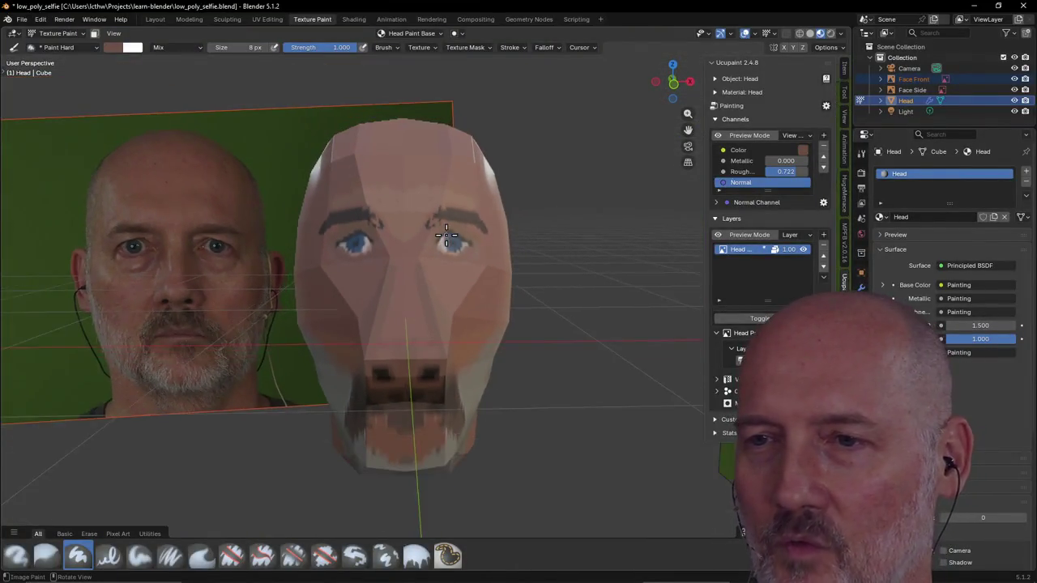
pyautogui.moveTo(445, 235)
pyautogui.mouseDown(button='middle')
pyautogui.moveTo(430, 242)
pyautogui.moveTo(579, 167)
pyautogui.mouseUp(button='middle')
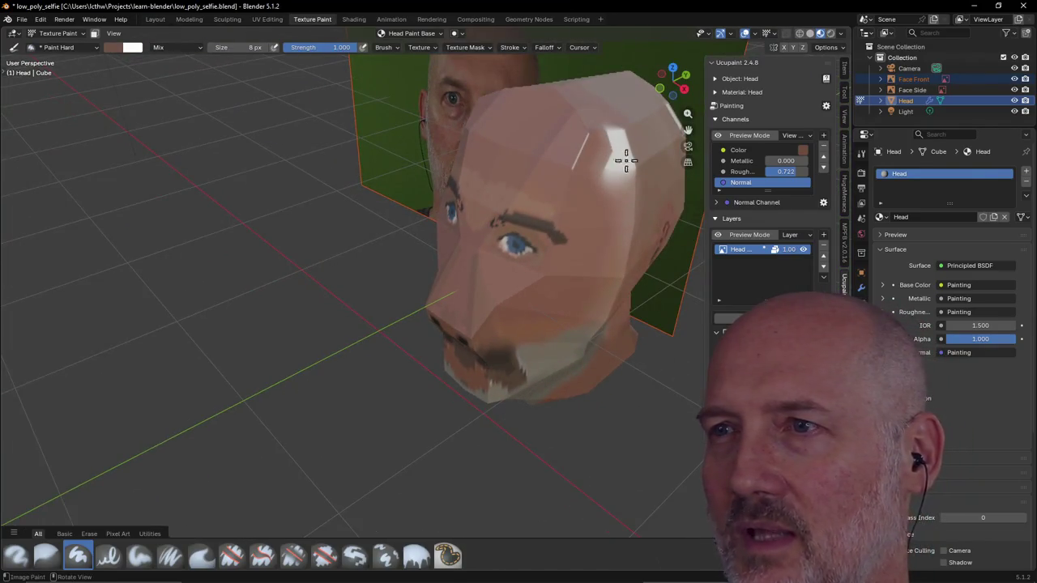
pyautogui.moveTo(567, 143); pyautogui.dragTo(269, 180, button='middle')
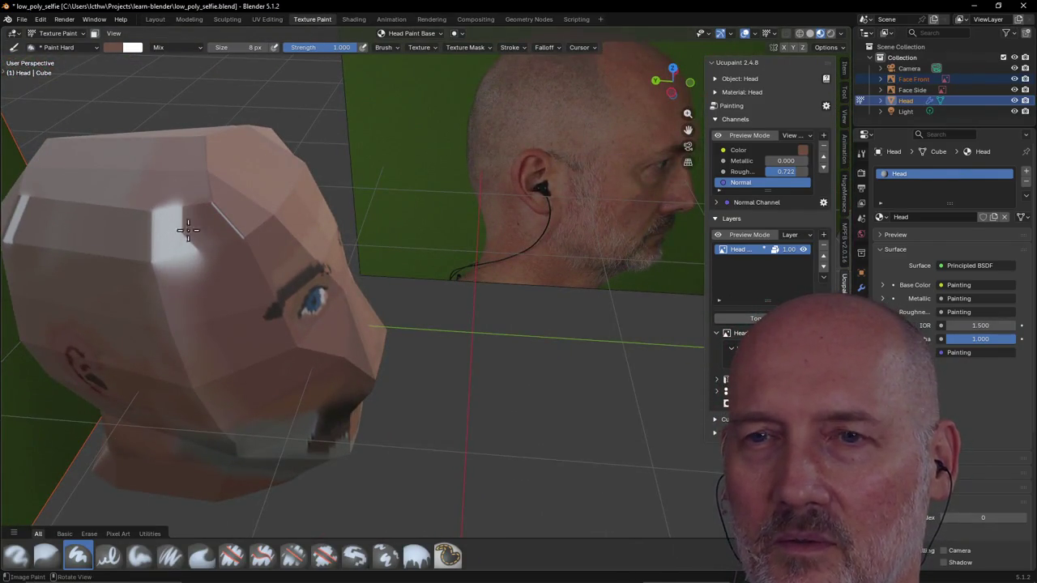
pyautogui.moveTo(243, 217)
pyautogui.mouseDown(button='middle')
pyautogui.moveTo(365, 113)
pyautogui.moveTo(419, 111)
pyautogui.mouseUp(button='middle')
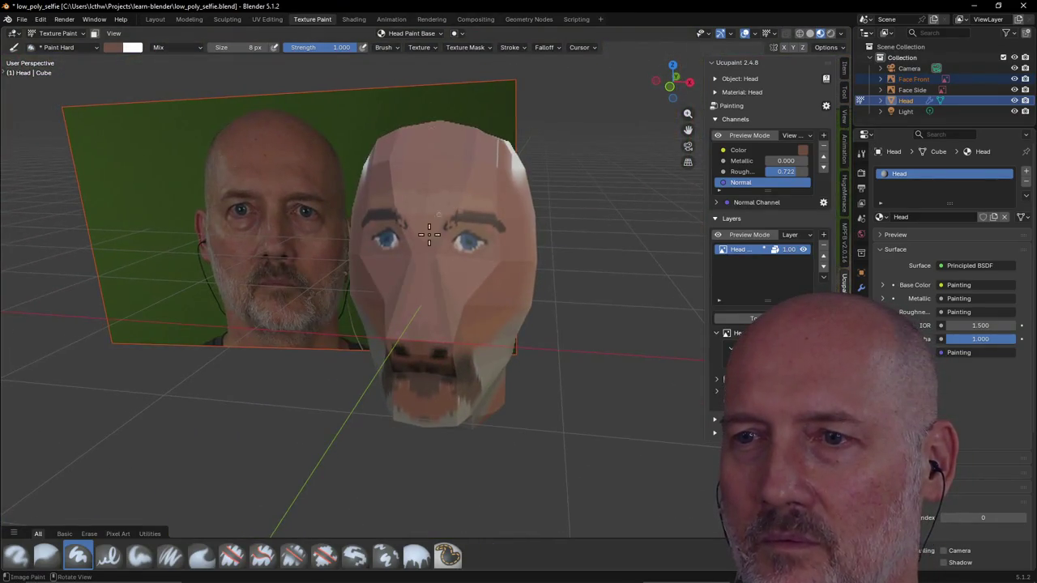
pyautogui.scroll(2, 389, 278)
pyautogui.moveTo(390, 278)
pyautogui.mouseDown(button='middle')
pyautogui.moveTo(412, 251)
pyautogui.moveTo(408, 261)
pyautogui.mouseUp(button='middle')
pyautogui.moveTo(378, 341); pyautogui.dragTo(385, 331, button='middle')
pyautogui.scroll(1, 386, 331)
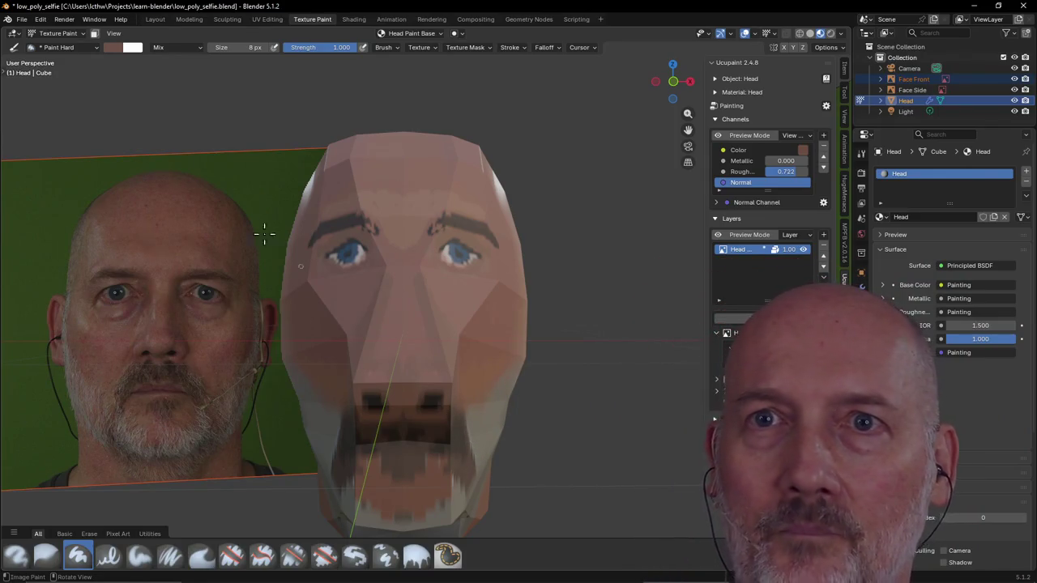
# Sample the photo's beard colour, paint beard strokes on the chin, then pick a darker beard tone
pyautogui.click(114, 47)
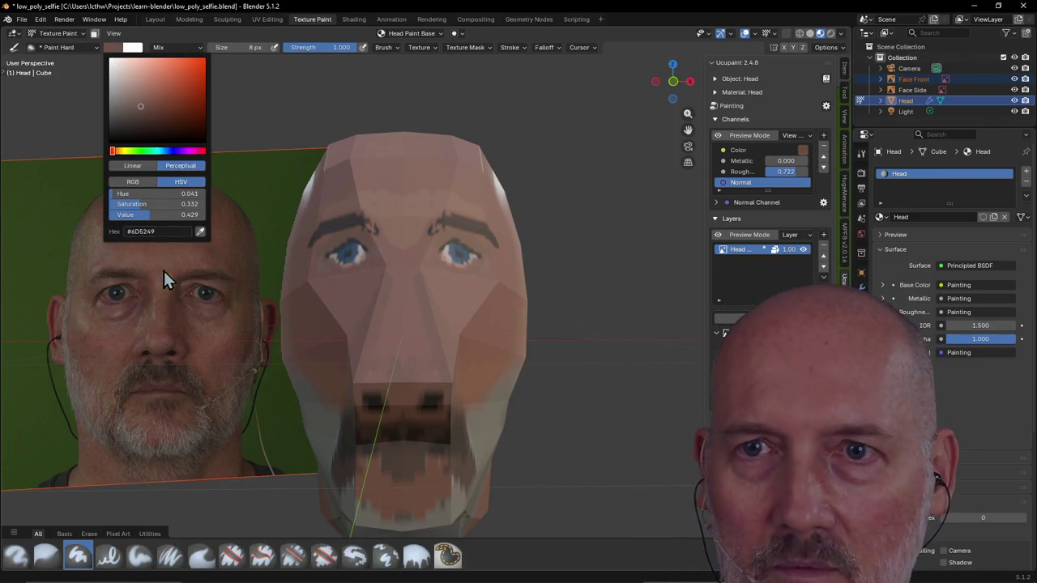
pyautogui.click(200, 231)
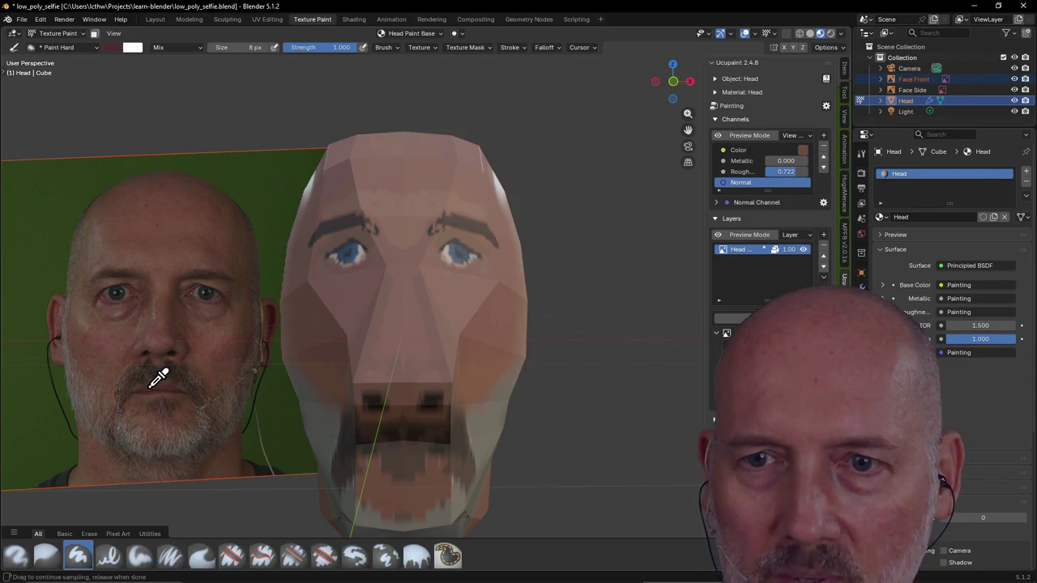
pyautogui.moveTo(158, 377); pyautogui.dragTo(159, 377)
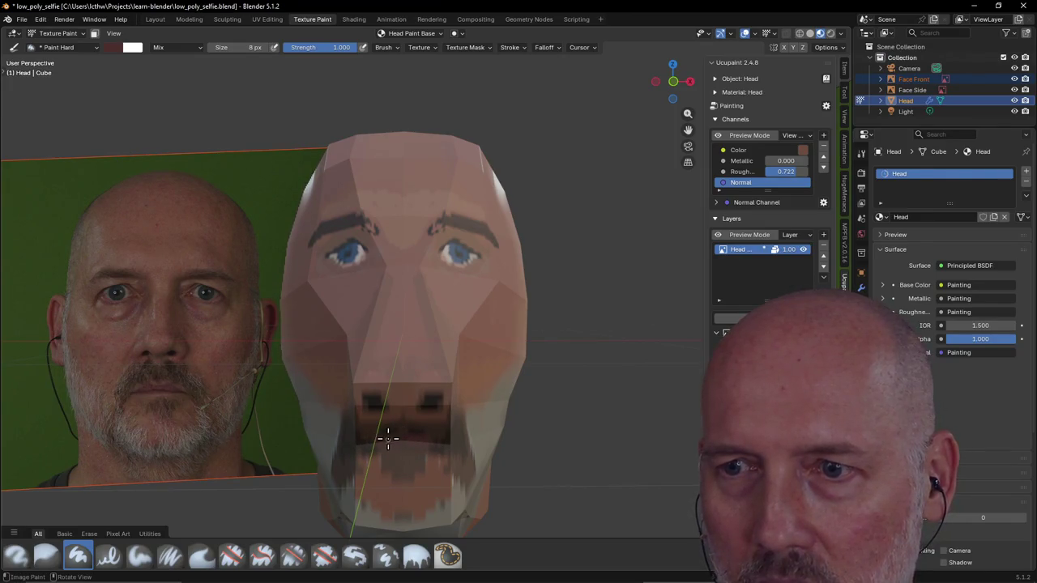
pyautogui.moveTo(369, 444); pyautogui.dragTo(410, 489)
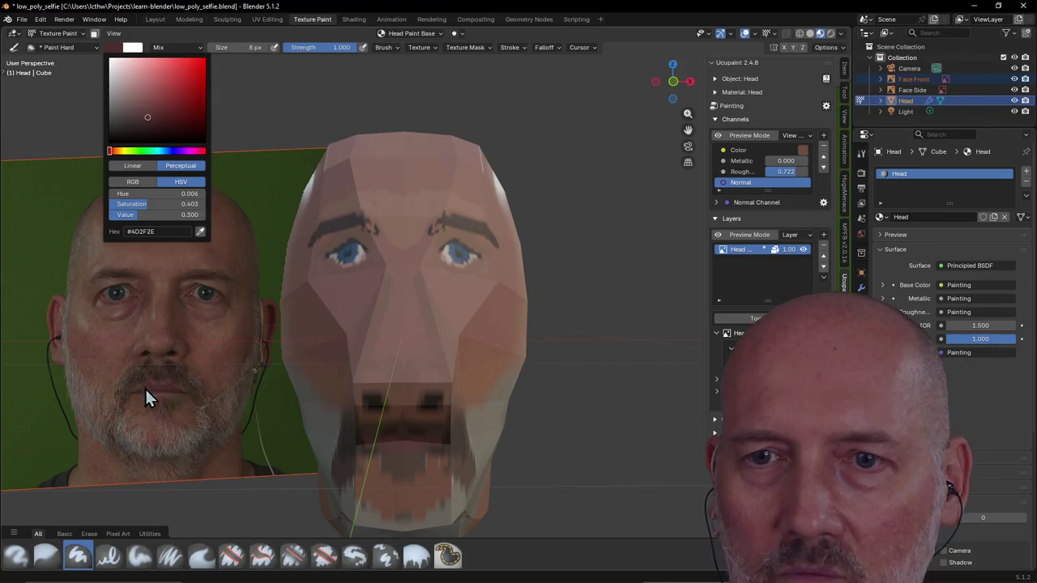
pyautogui.click(200, 232)
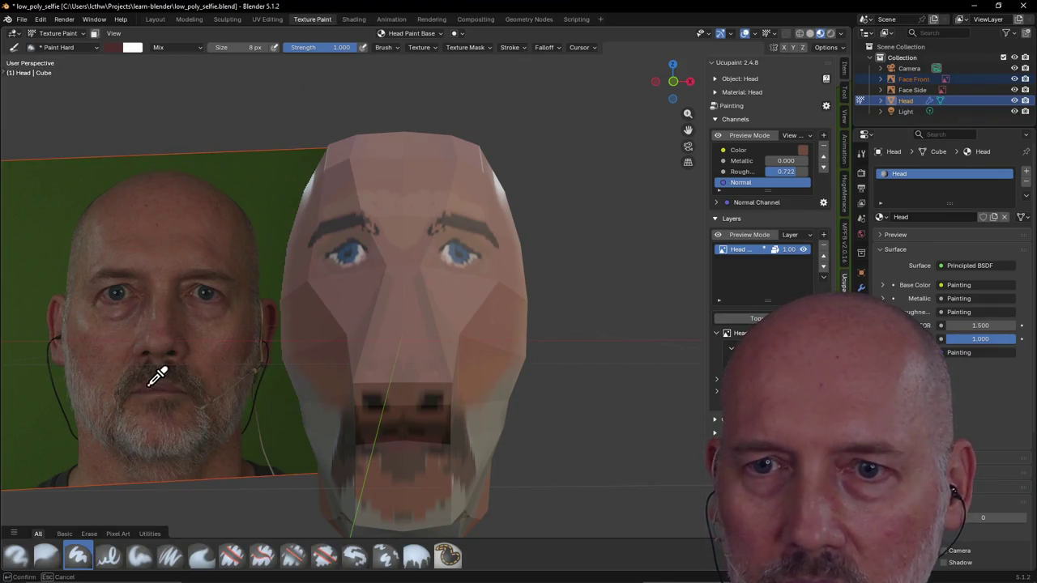
pyautogui.click(150, 386)
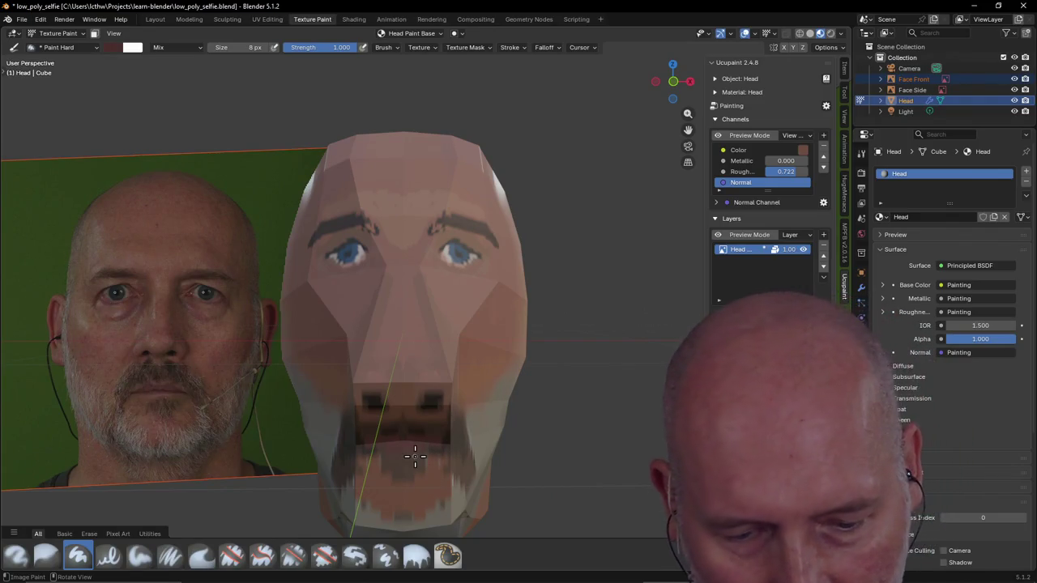
# Zoom out and orbit to show both reference planes and the head, then switch to Layout
pyautogui.scroll(-3, 454, 401)
pyautogui.moveTo(493, 370)
pyautogui.mouseDown(button='middle')
pyautogui.moveTo(566, 384)
pyautogui.moveTo(493, 400)
pyautogui.moveTo(606, 384)
pyautogui.mouseUp(button='middle')
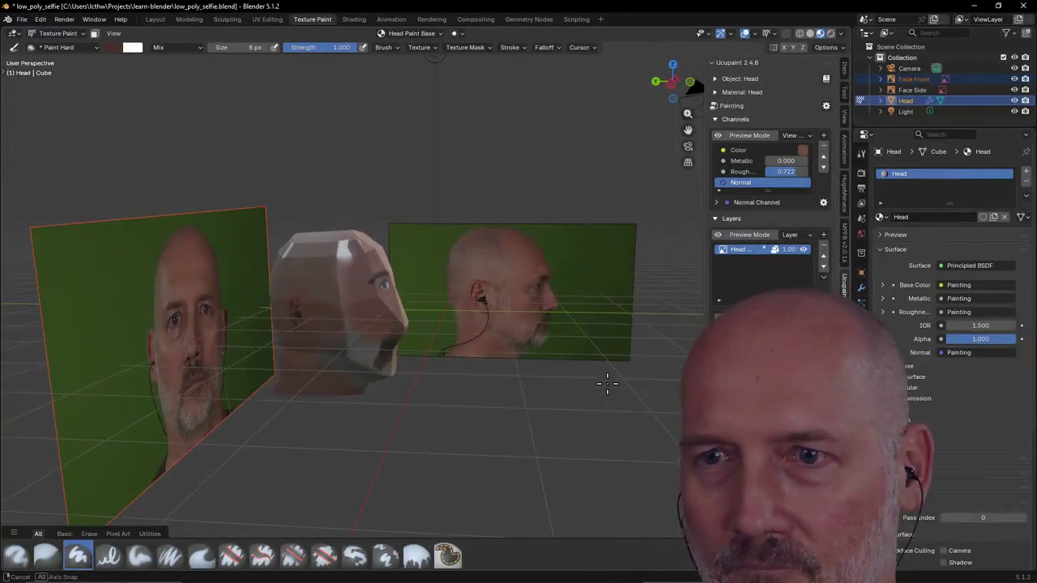
pyautogui.scroll(-2, 450, 401)
pyautogui.moveTo(451, 400)
pyautogui.mouseDown(button='middle')
pyautogui.moveTo(351, 409)
pyautogui.moveTo(467, 354)
pyautogui.moveTo(391, 364)
pyautogui.moveTo(476, 369)
pyautogui.mouseUp(button='middle')
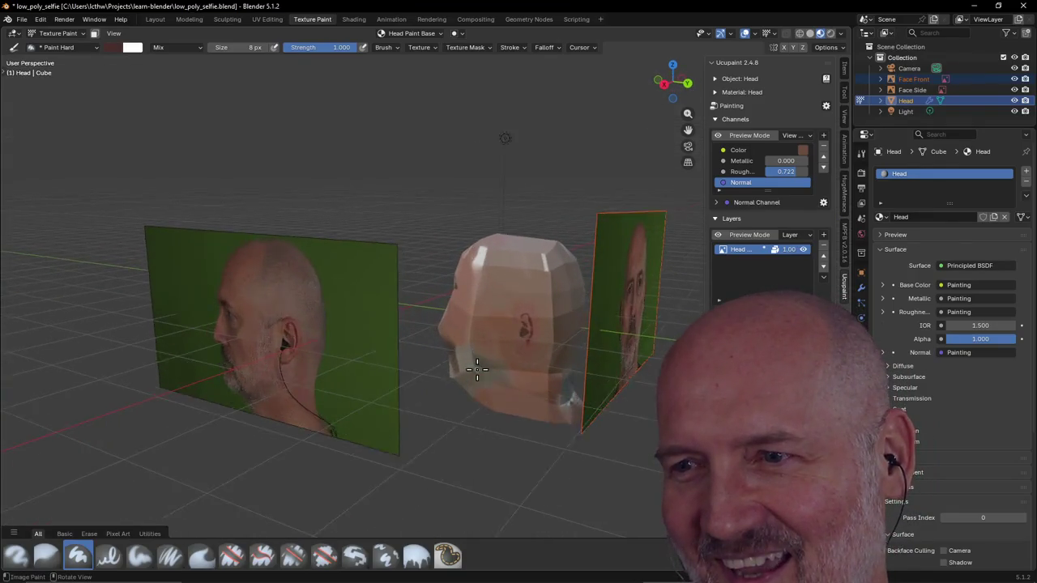
pyautogui.moveTo(564, 406)
pyautogui.mouseDown(button='middle')
pyautogui.moveTo(595, 412)
pyautogui.moveTo(502, 405)
pyautogui.mouseUp(button='middle')
pyautogui.scroll(-2, 615, 348)
pyautogui.scroll(-1, 511, 316)
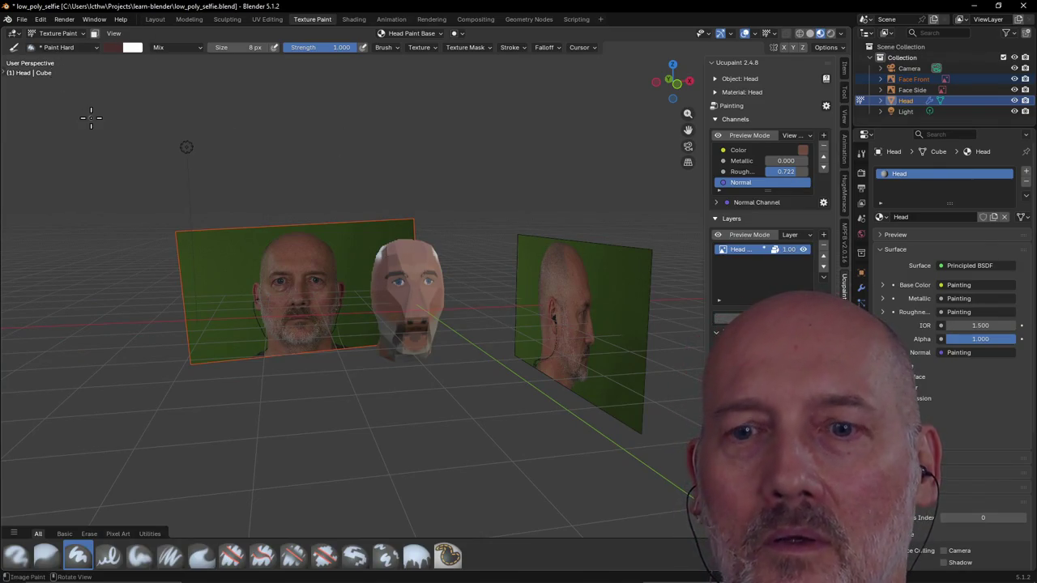
pyautogui.click(158, 19)
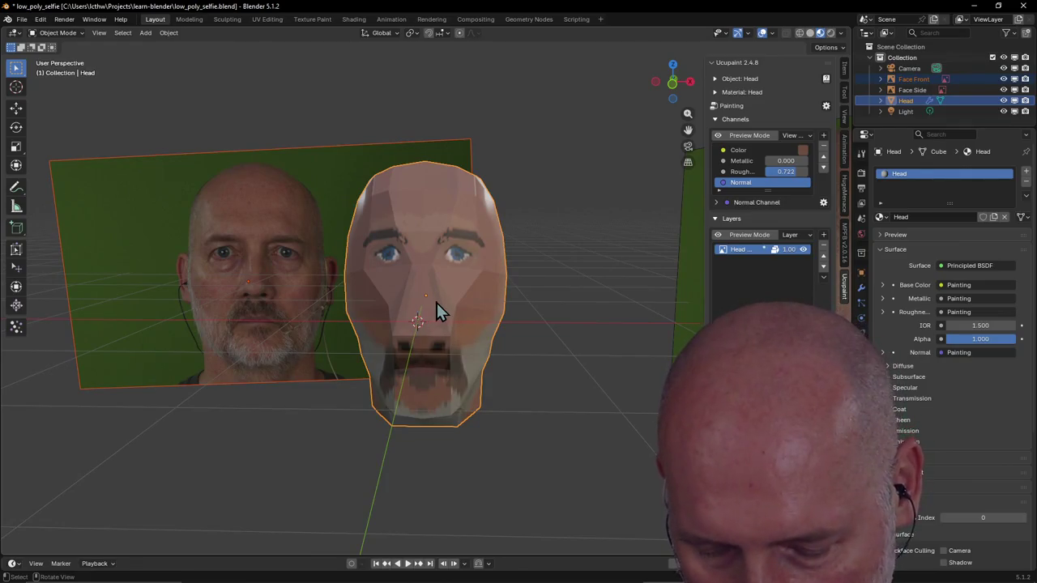
# Hide the camera, light, side photo and front reference photo, keeping only the head visible
pyautogui.hotkey('ctrl', 'h')
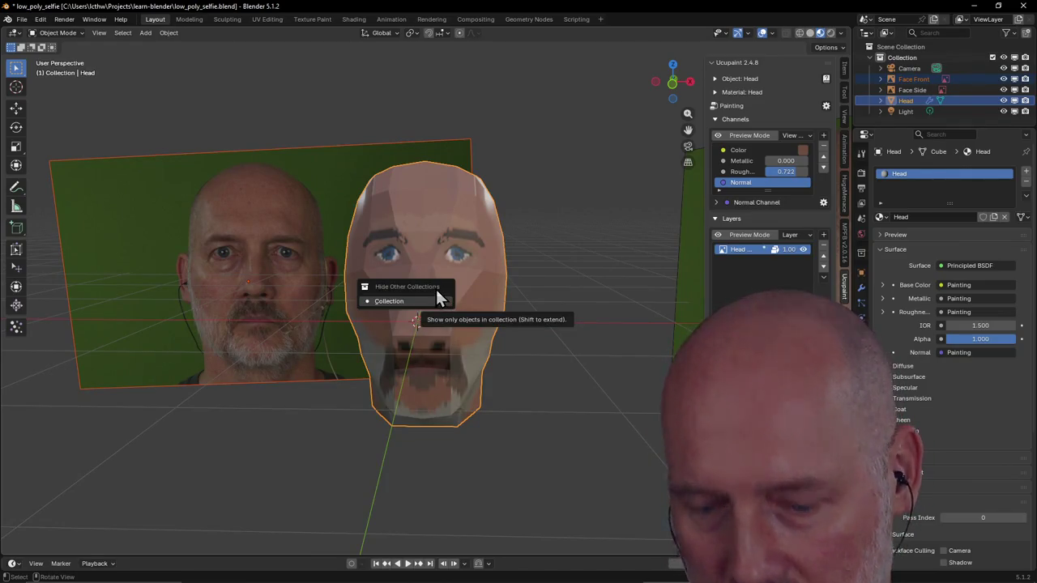
pyautogui.click(437, 302)
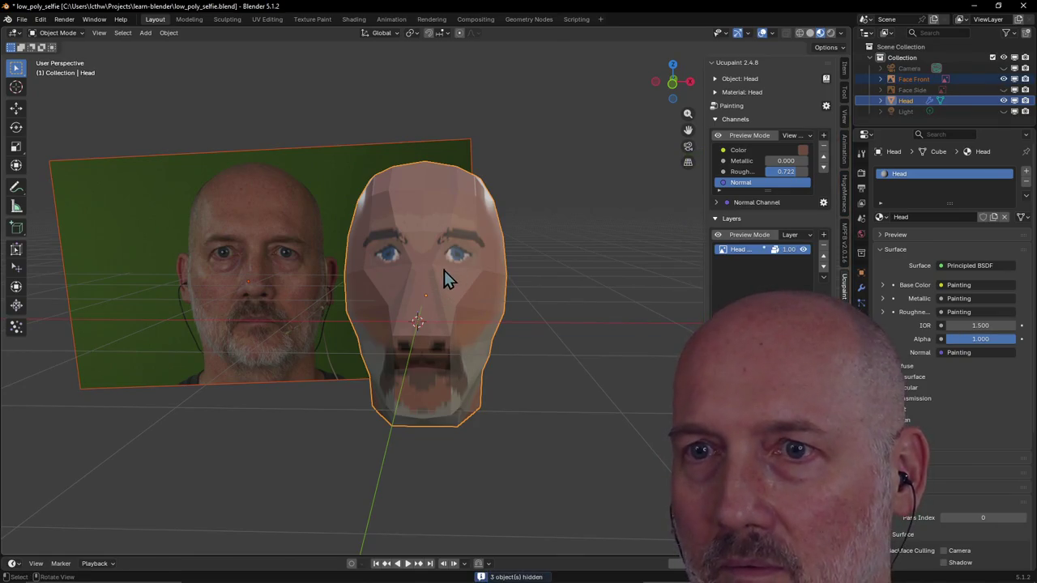
pyautogui.click(451, 272)
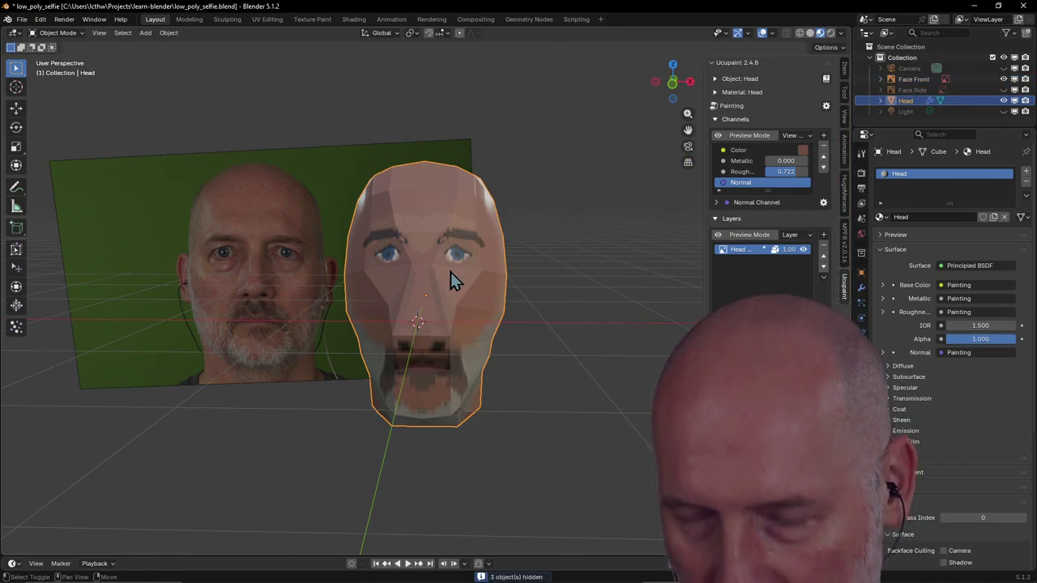
pyautogui.hotkey('shift', 'h')
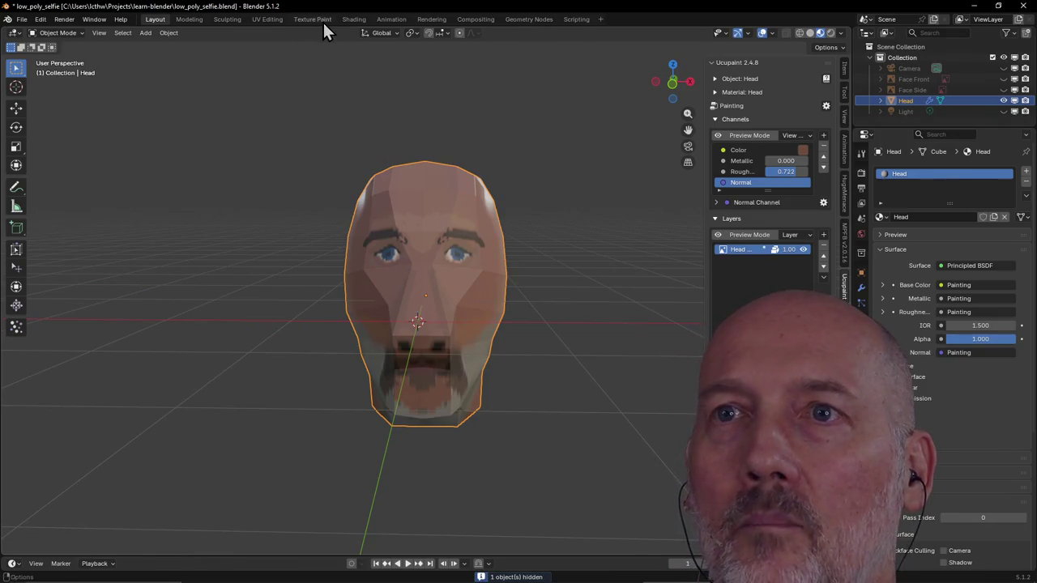
# Return to Texture Paint after checking the UV layout, and orbit to a three-quarter side view
pyautogui.click(314, 19)
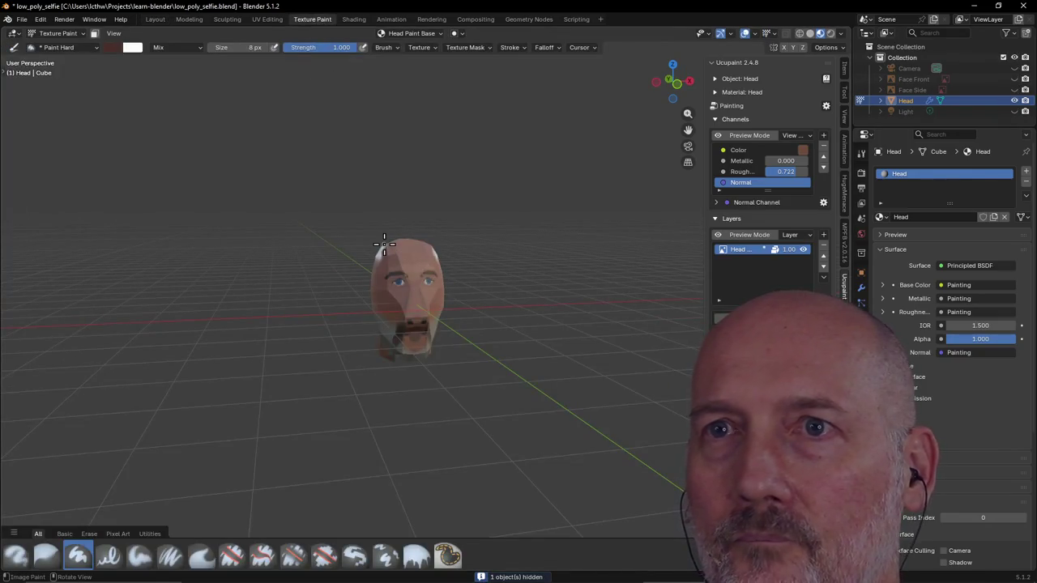
pyautogui.click(271, 20)
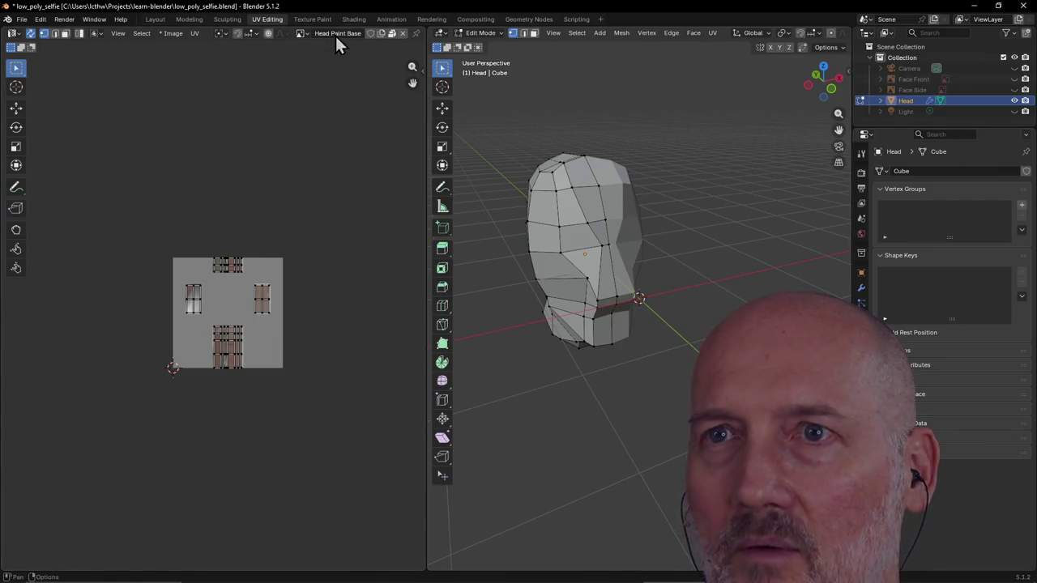
pyautogui.click(316, 20)
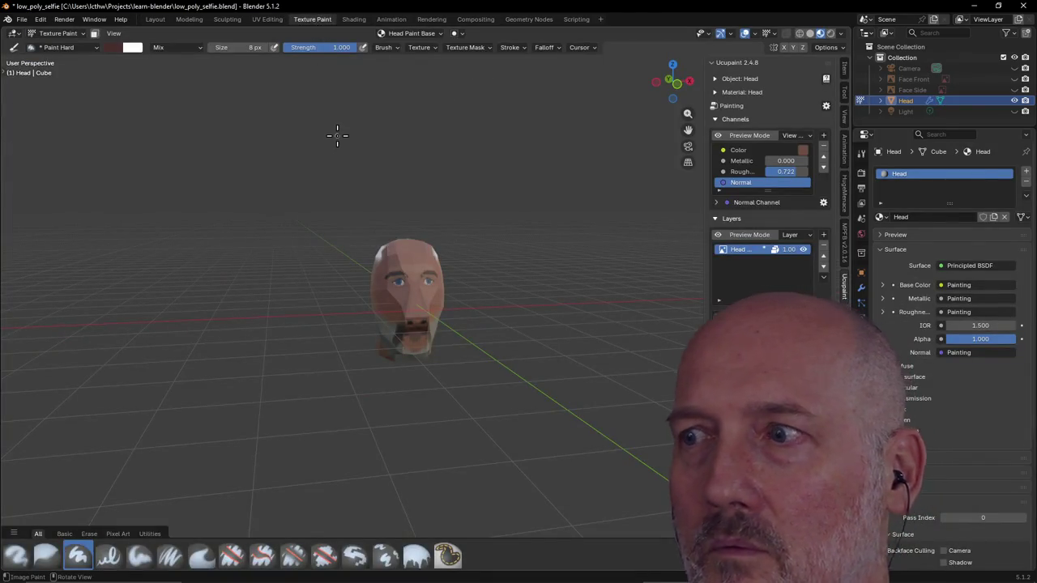
pyautogui.scroll(1, 597, 312)
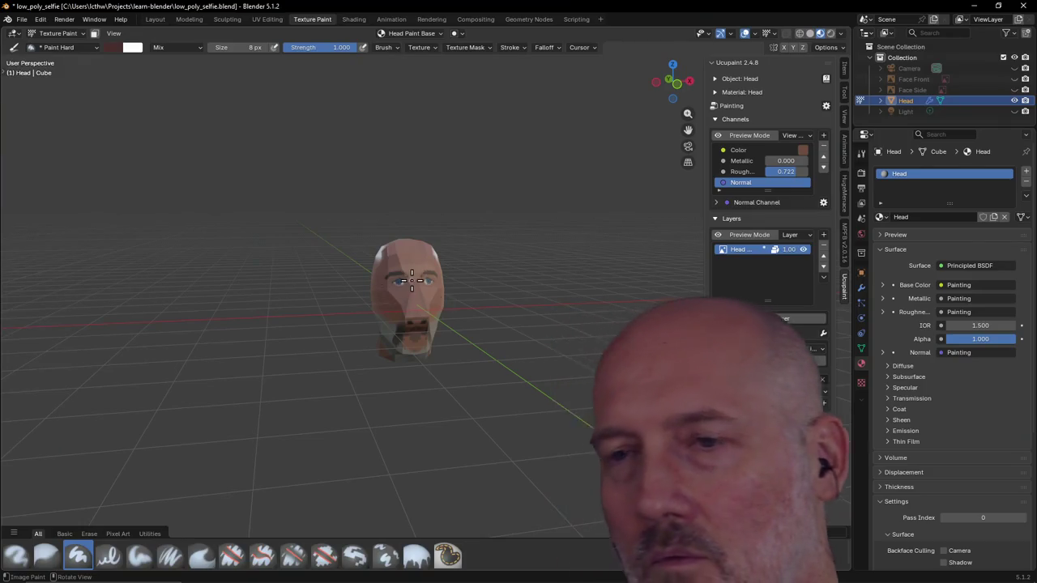
pyautogui.scroll(2, 596, 312)
pyautogui.scroll(1, 597, 312)
pyautogui.moveTo(597, 312)
pyautogui.mouseDown(button='middle')
pyautogui.moveTo(489, 298)
pyautogui.moveTo(486, 261)
pyautogui.moveTo(231, 307)
pyautogui.moveTo(328, 300)
pyautogui.moveTo(263, 364)
pyautogui.moveTo(296, 359)
pyautogui.moveTo(280, 354)
pyautogui.mouseUp(button='middle')
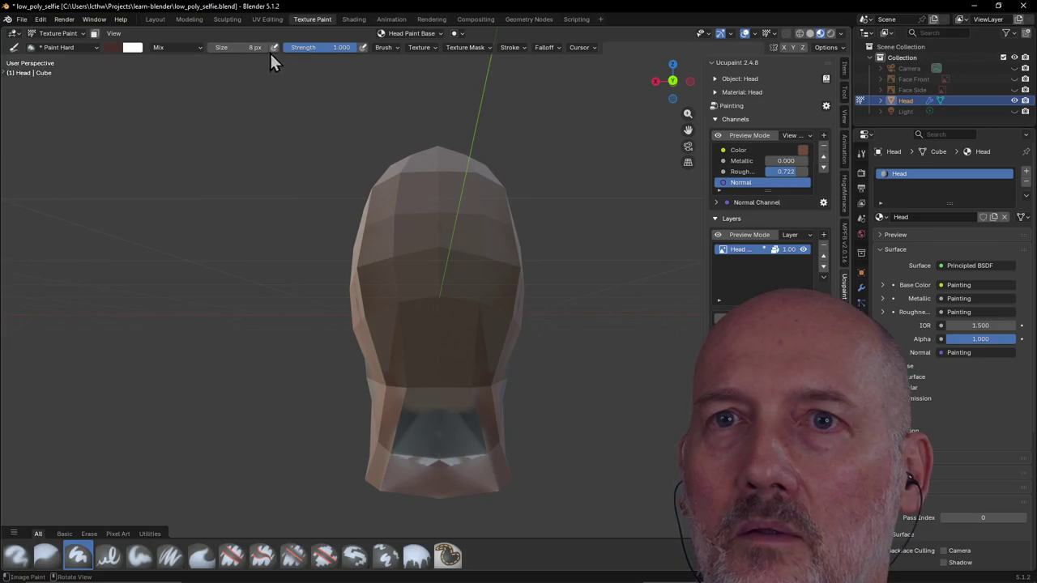
# Enlarge the brush to 72 px and eyedrop a skin tone from the painted head
pyautogui.click(113, 47)
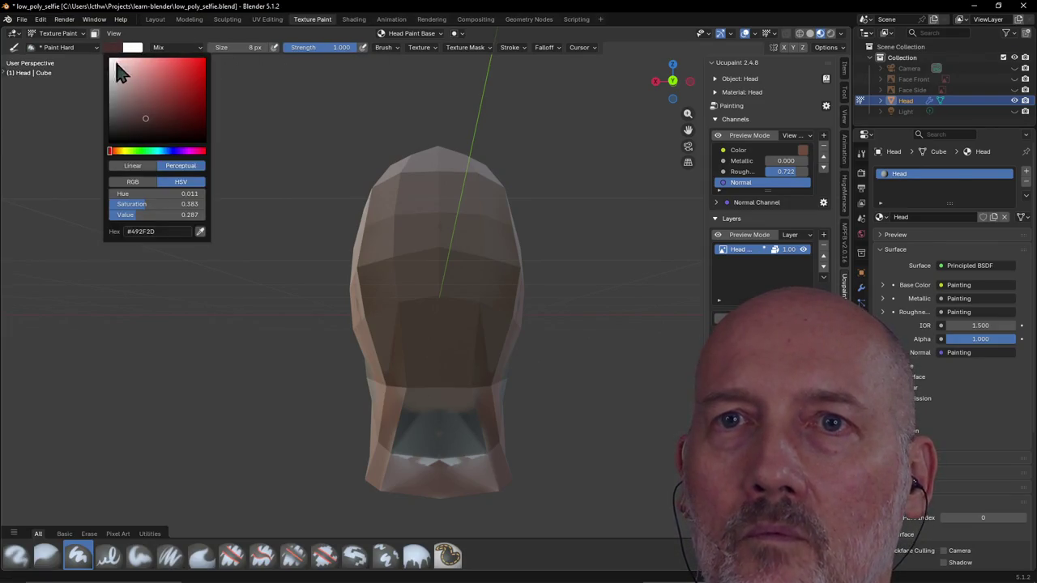
pyautogui.click(201, 231)
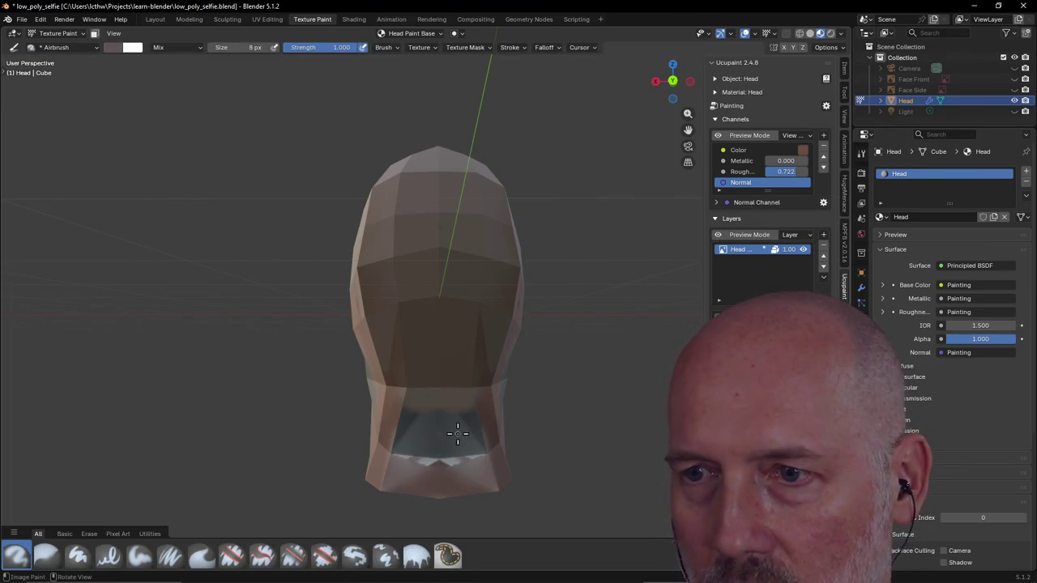
pyautogui.press('f')
pyautogui.click(466, 433)
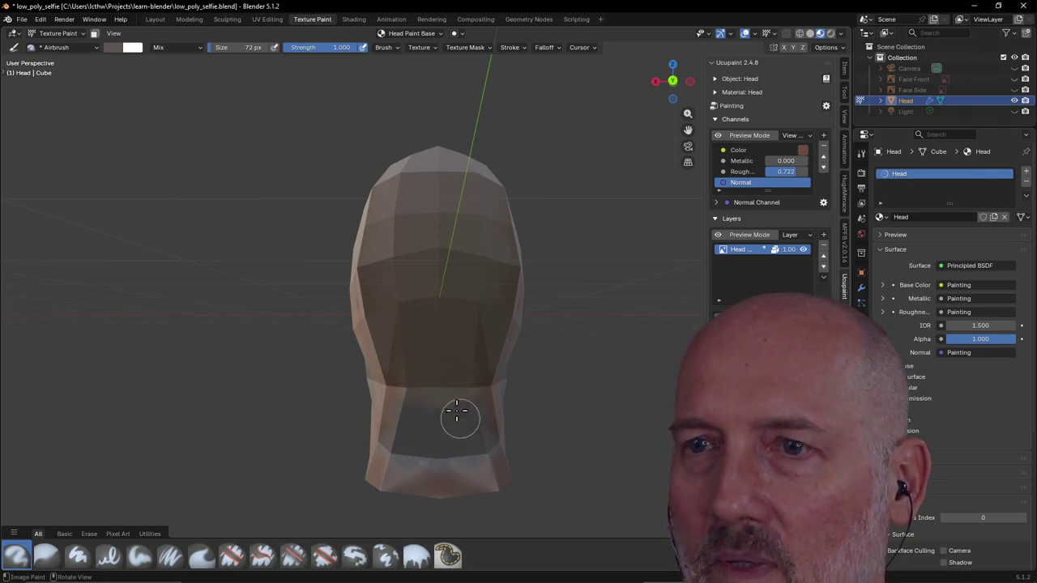
pyautogui.moveTo(456, 416); pyautogui.dragTo(513, 286, button='middle')
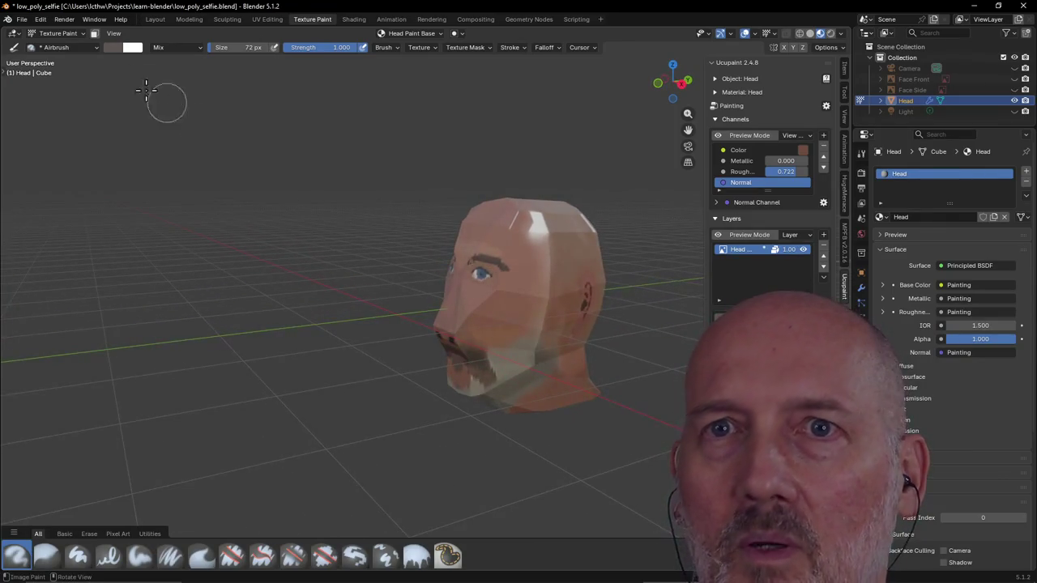
pyautogui.click(114, 47)
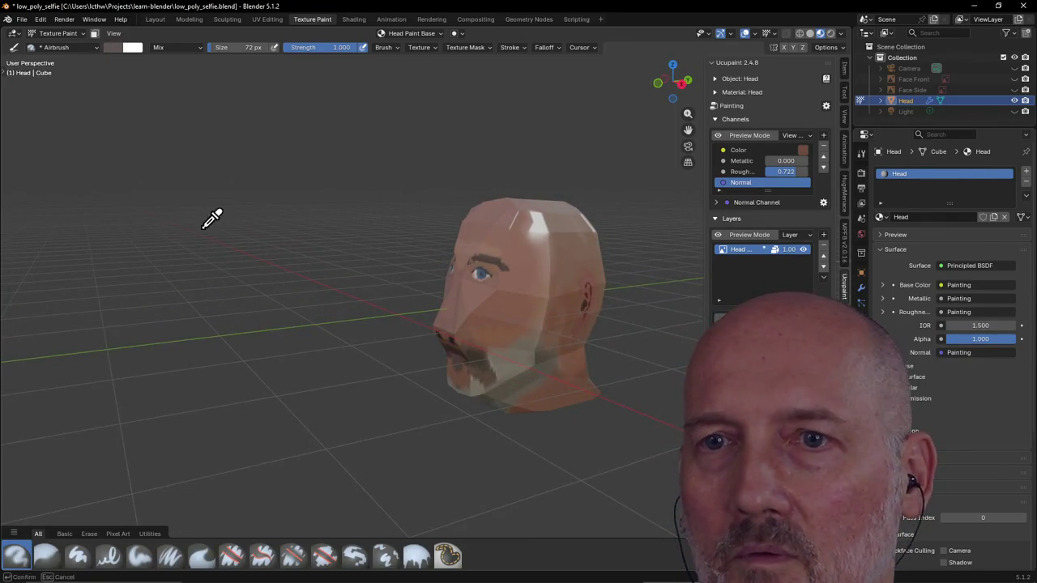
pyautogui.moveTo(509, 308)
pyautogui.mouseDown(button='middle')
pyautogui.moveTo(478, 342)
pyautogui.moveTo(340, 365)
pyautogui.moveTo(380, 356)
pyautogui.moveTo(400, 415)
pyautogui.mouseUp(button='middle')
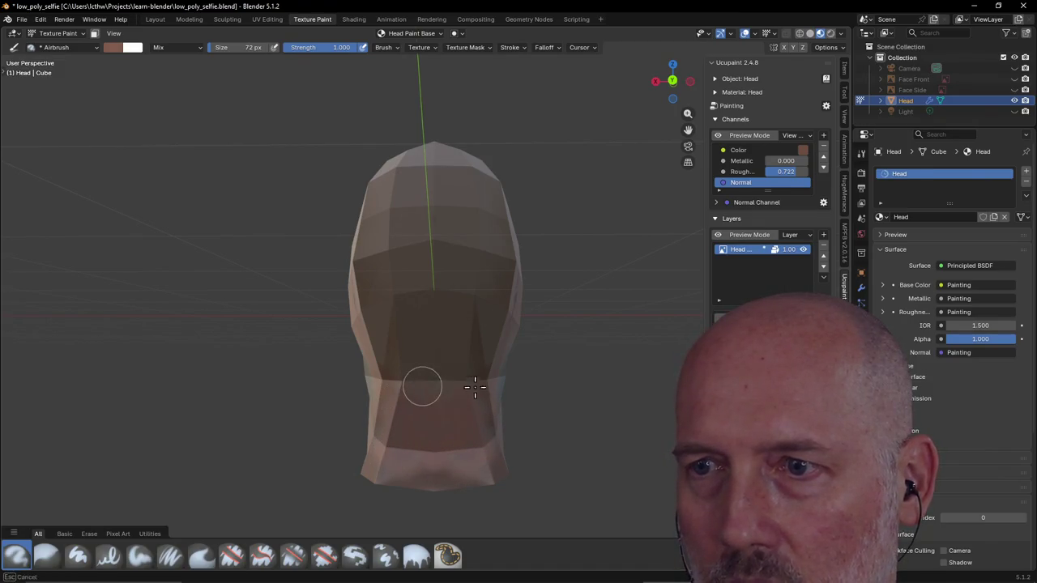
# Airbrush skin tone over the white patches on the top and top-right of the scalp
pyautogui.moveTo(491, 438)
pyautogui.mouseDown(button='middle')
pyautogui.moveTo(394, 423)
pyautogui.moveTo(416, 412)
pyautogui.moveTo(283, 436)
pyautogui.mouseUp(button='middle')
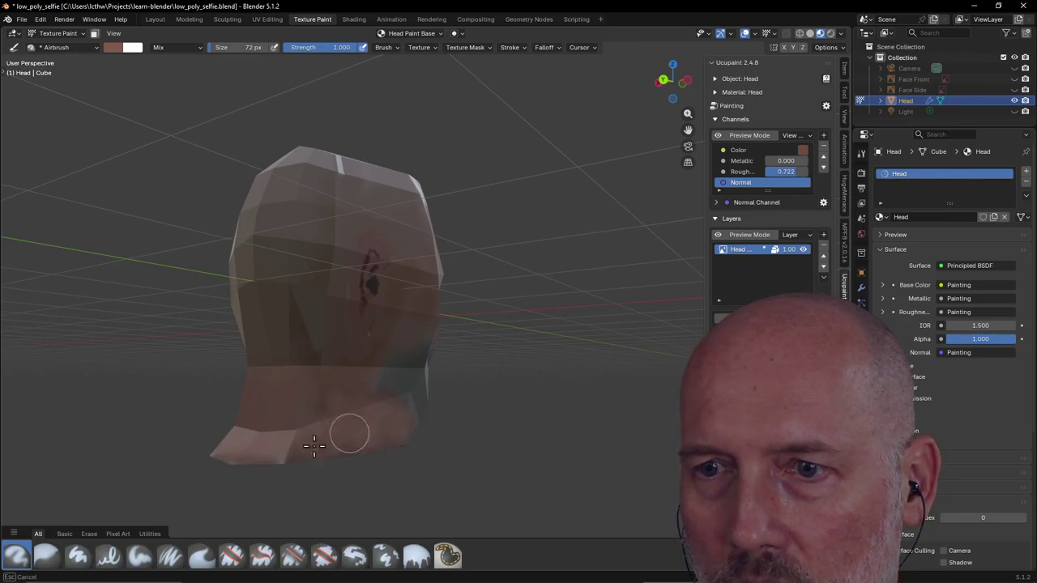
pyautogui.moveTo(361, 409)
pyautogui.mouseDown(button='middle')
pyautogui.moveTo(403, 397)
pyautogui.moveTo(491, 416)
pyautogui.mouseUp(button='middle')
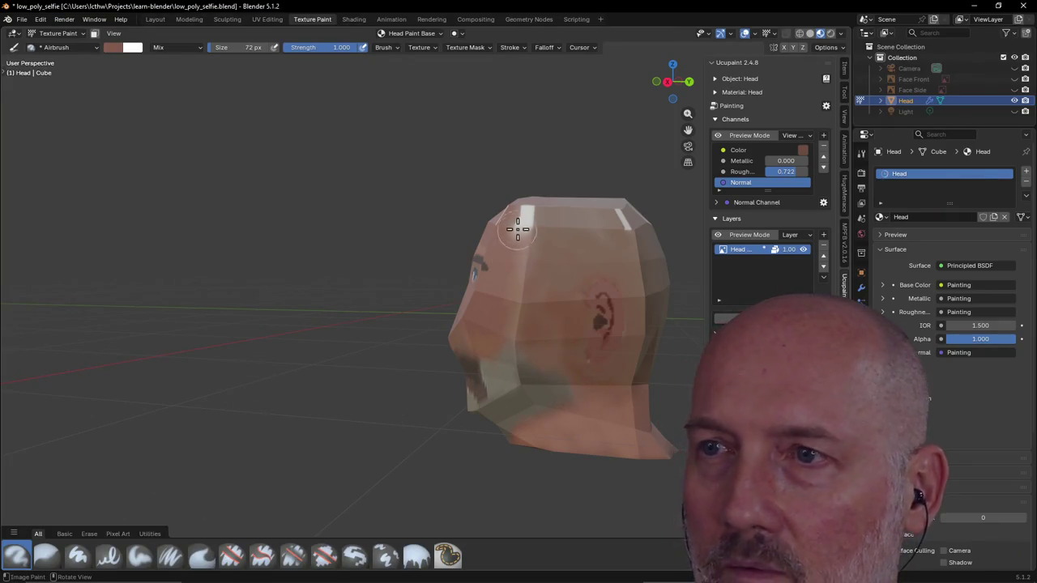
pyautogui.moveTo(521, 223); pyautogui.dragTo(622, 219)
pyautogui.moveTo(622, 219); pyautogui.dragTo(602, 362, button='middle')
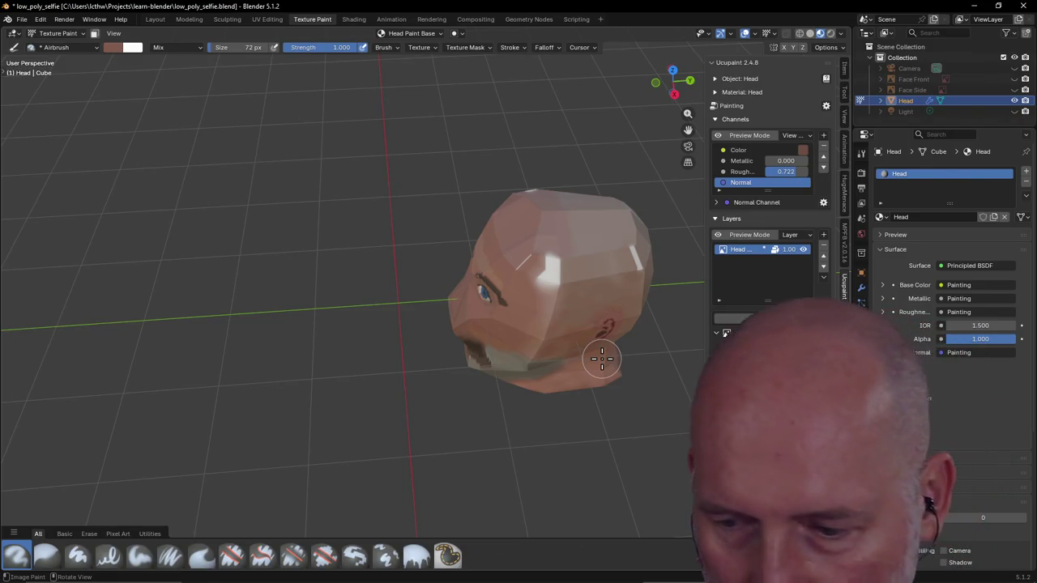
pyautogui.scroll(-1, 600, 357)
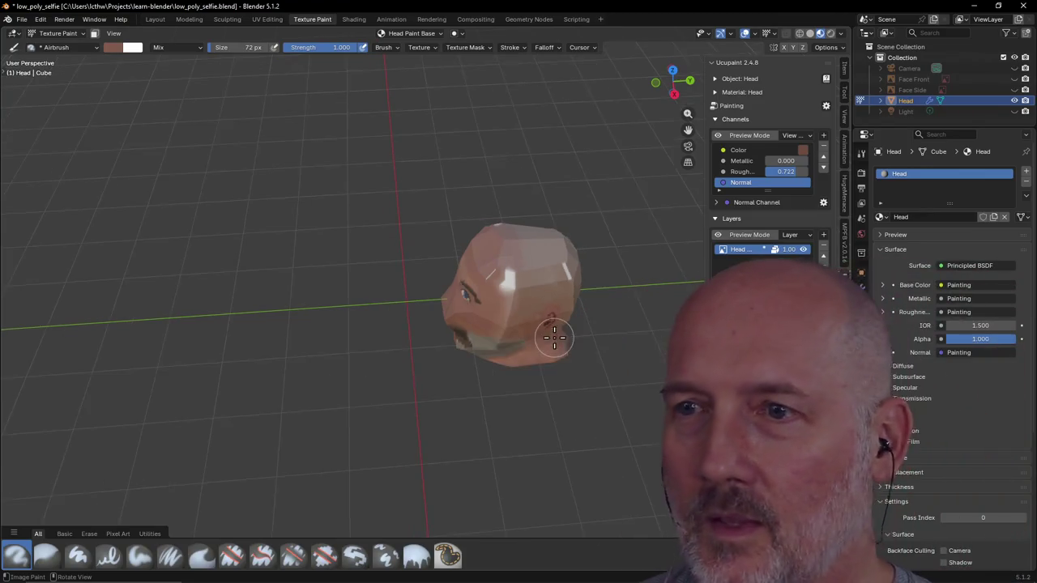
pyautogui.moveTo(556, 335)
pyautogui.mouseDown(button='middle')
pyautogui.moveTo(607, 279)
pyautogui.moveTo(556, 268)
pyautogui.moveTo(581, 232)
pyautogui.moveTo(570, 236)
pyautogui.mouseUp(button='middle')
pyautogui.scroll(1, 570, 237)
pyautogui.scroll(1, 570, 237)
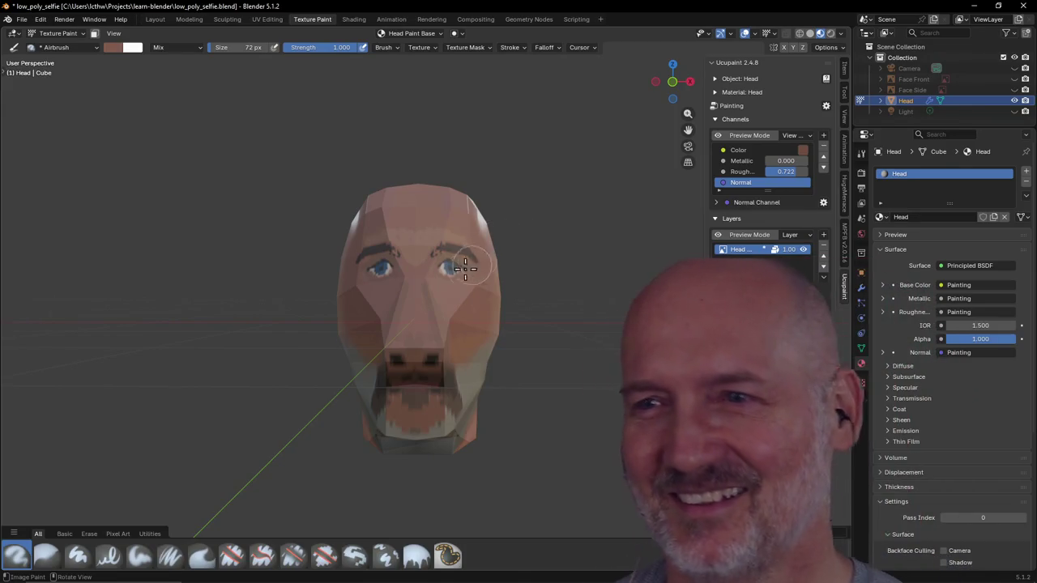
# View the face from slightly above and select the 72 px Blur brush
pyautogui.scroll(3, 389, 253)
pyautogui.scroll(-2, 394, 238)
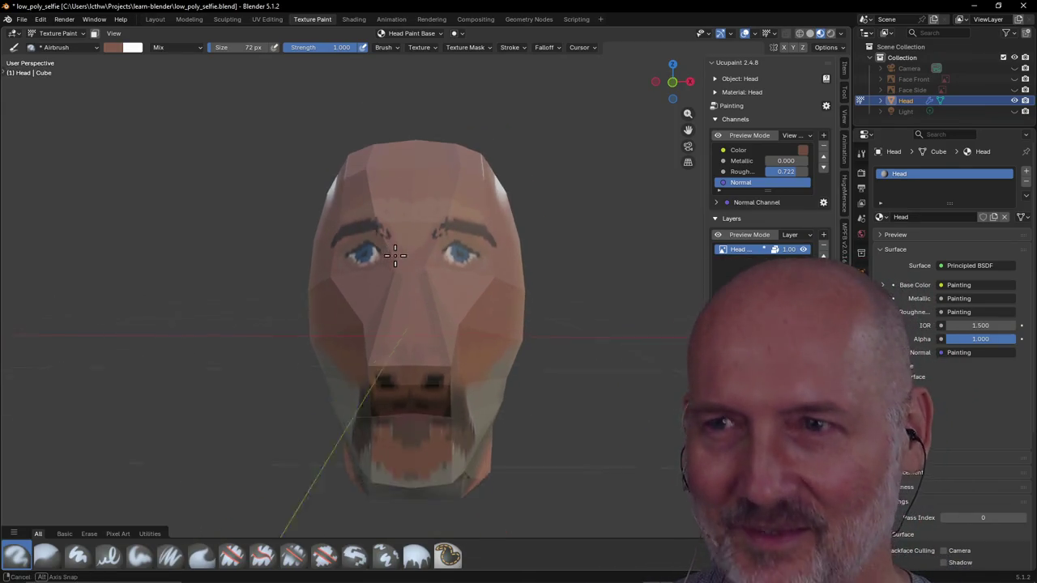
pyautogui.moveTo(389, 234); pyautogui.dragTo(400, 273, button='middle')
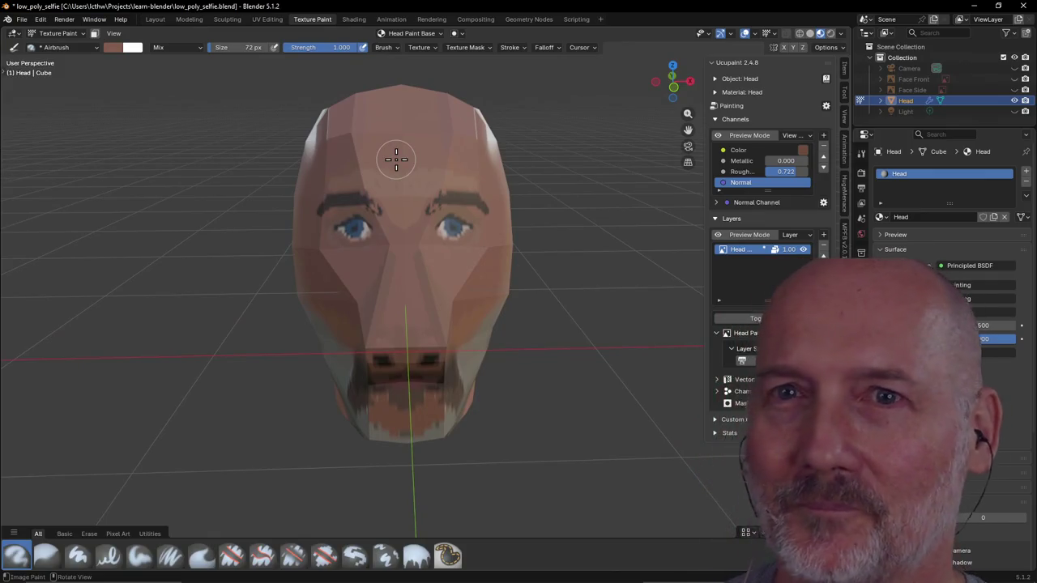
pyautogui.click(47, 555)
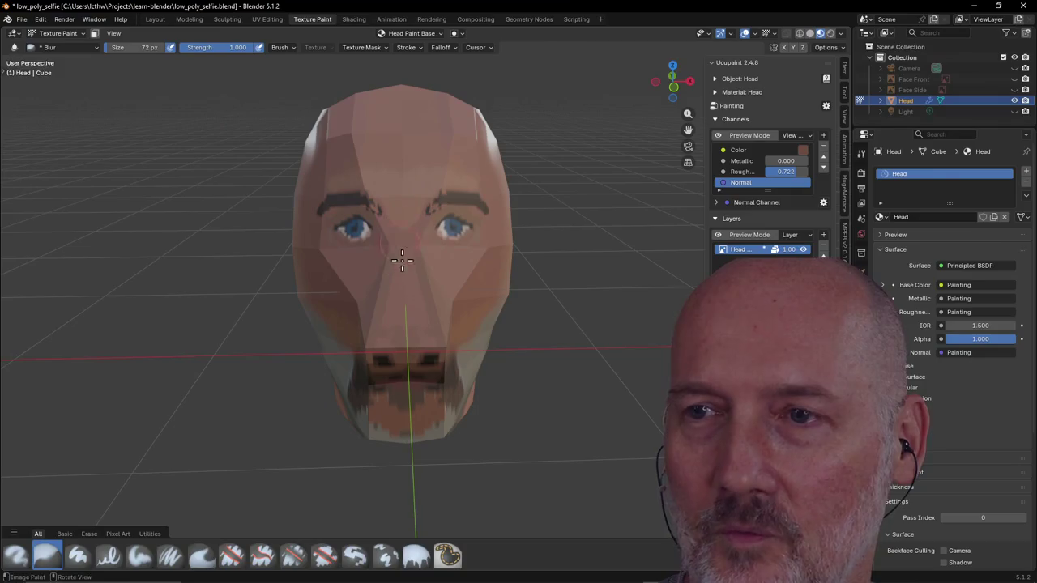
# Blur the paint from between the eyes up the forehead, then orbit and zoom to inspect the face
pyautogui.moveTo(392, 321); pyautogui.dragTo(407, 167)
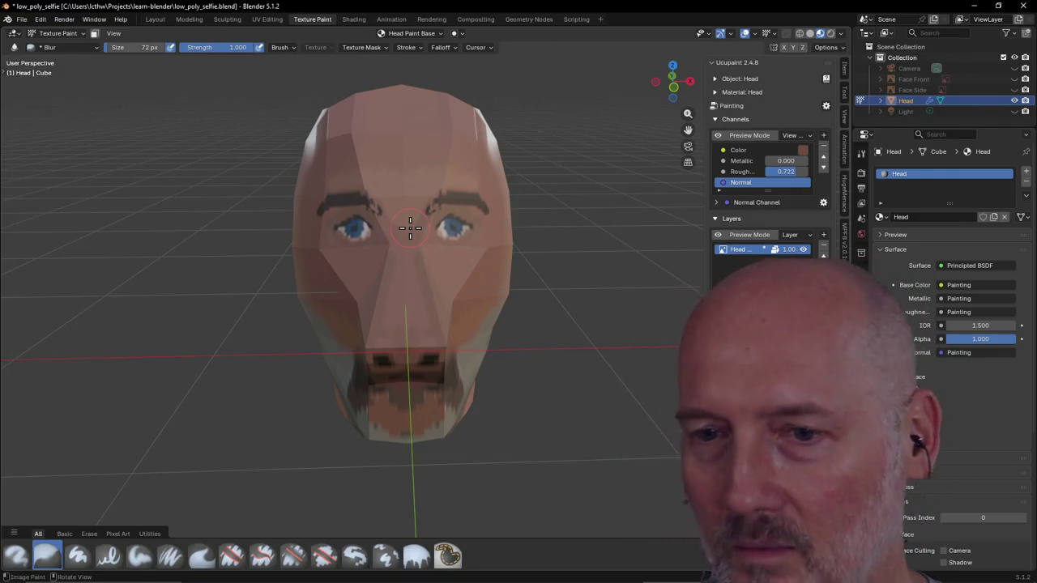
pyautogui.click(120, 535)
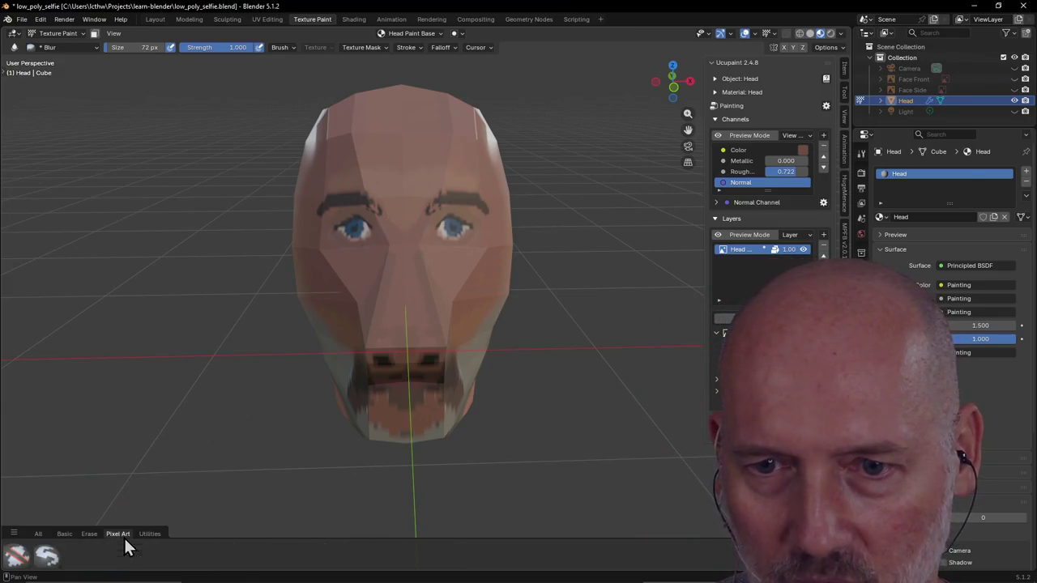
pyautogui.click(38, 533)
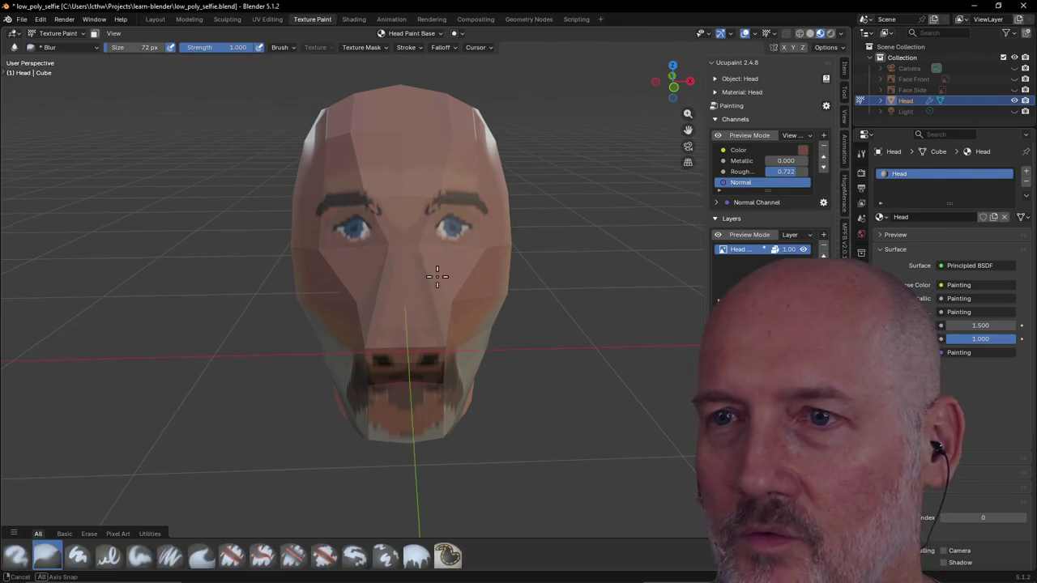
pyautogui.moveTo(429, 251); pyautogui.dragTo(515, 285, button='middle')
pyautogui.scroll(-3, 515, 285)
pyautogui.moveTo(474, 243)
pyautogui.mouseDown(button='middle')
pyautogui.moveTo(276, 241)
pyautogui.moveTo(341, 307)
pyautogui.moveTo(604, 301)
pyautogui.moveTo(541, 306)
pyautogui.moveTo(343, 253)
pyautogui.mouseUp(button='middle')
pyautogui.scroll(-3, 377, 303)
pyautogui.scroll(-2, 362, 263)
pyautogui.scroll(3, 343, 253)
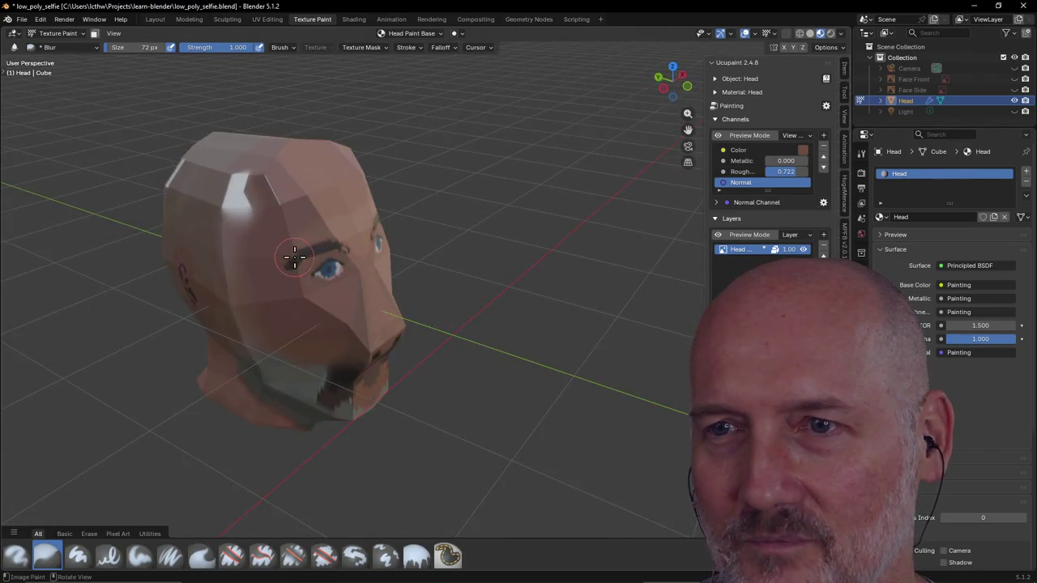
pyautogui.scroll(2, 294, 258)
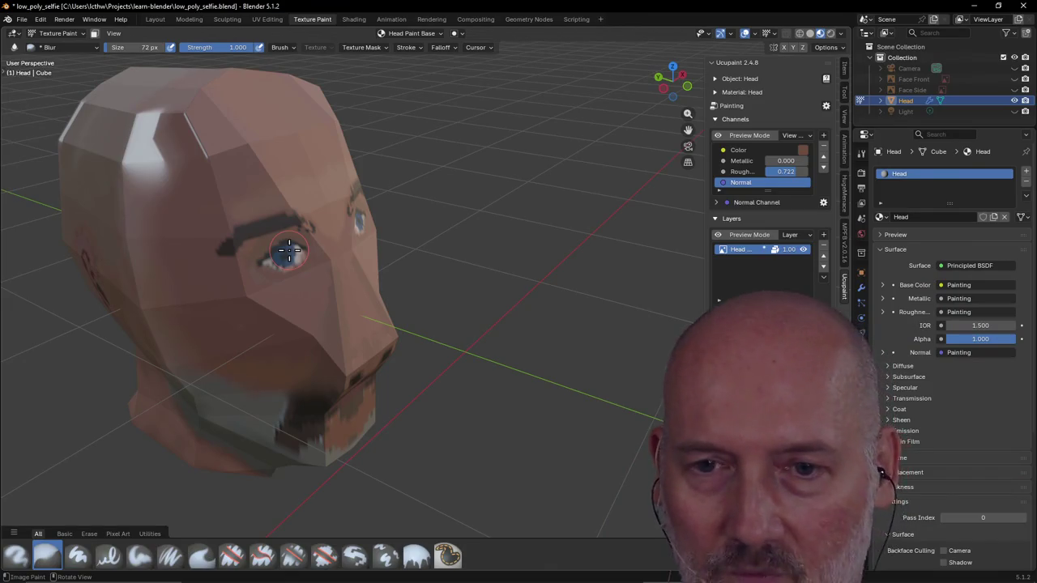
# Switch to the Erase Pixel Art brush, try erasing the upper forehead, and undo the stroke
pyautogui.click(118, 535)
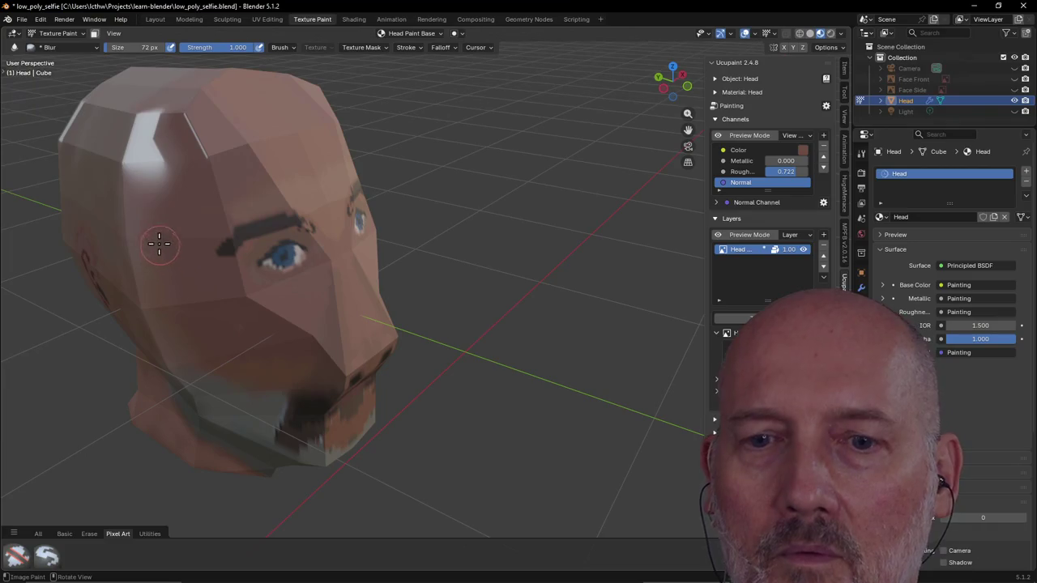
pyautogui.click(30, 553)
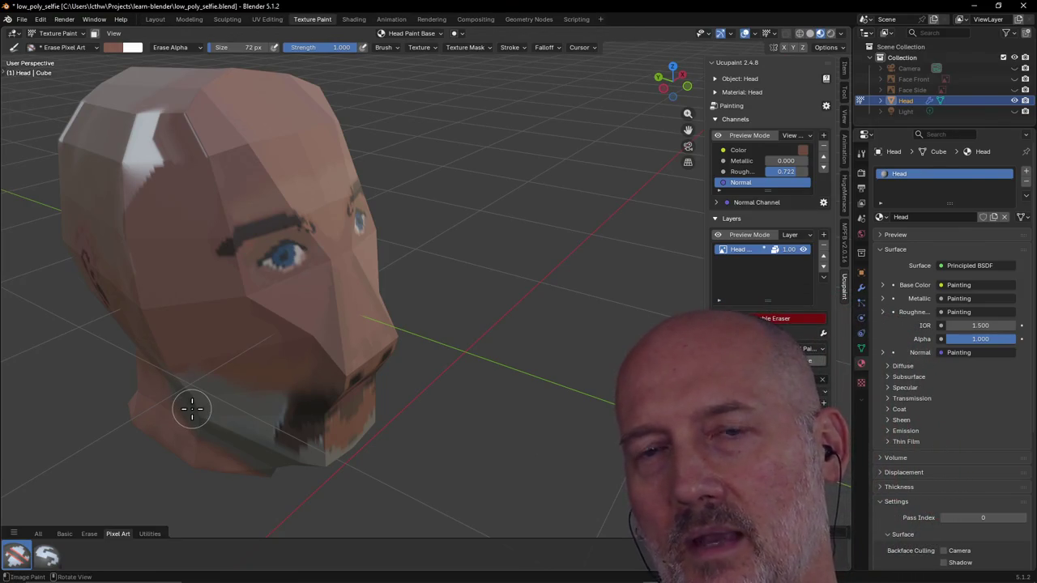
pyautogui.moveTo(144, 157); pyautogui.dragTo(151, 124)
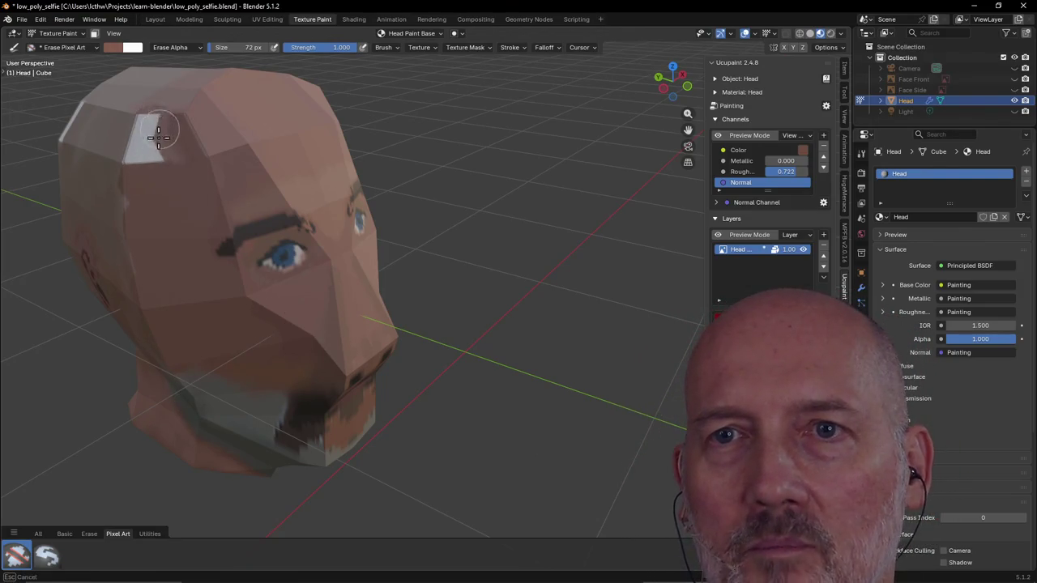
pyautogui.moveTo(132, 217); pyautogui.dragTo(145, 235)
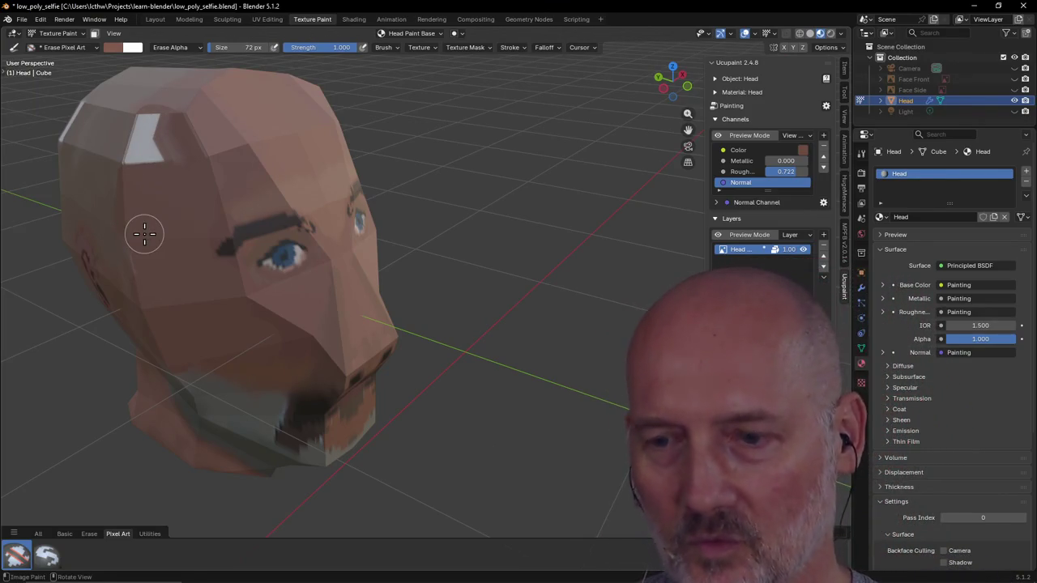
pyautogui.hotkey('ctrl', 'z')
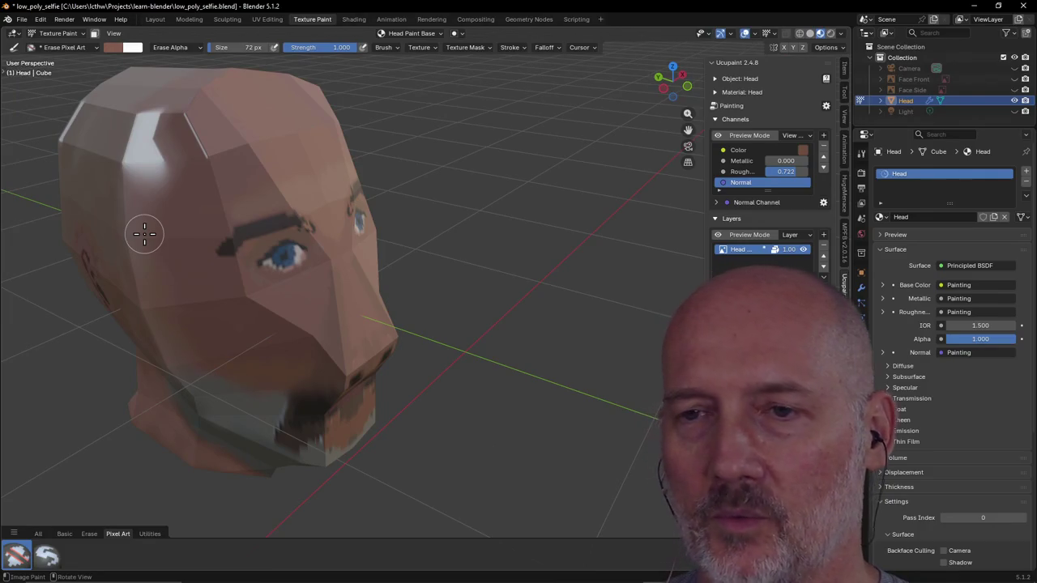
# Orbit and zoom around the head to check it from near-frontal and close side views
pyautogui.scroll(-5, 243, 251)
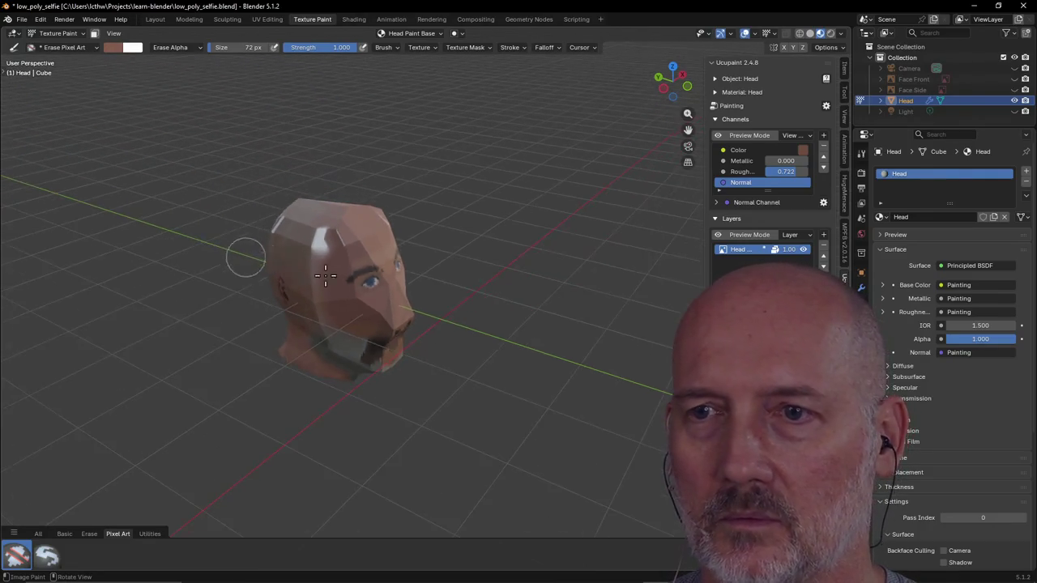
pyautogui.moveTo(471, 304)
pyautogui.mouseDown(button='middle')
pyautogui.moveTo(289, 243)
pyautogui.moveTo(273, 248)
pyautogui.mouseUp(button='middle')
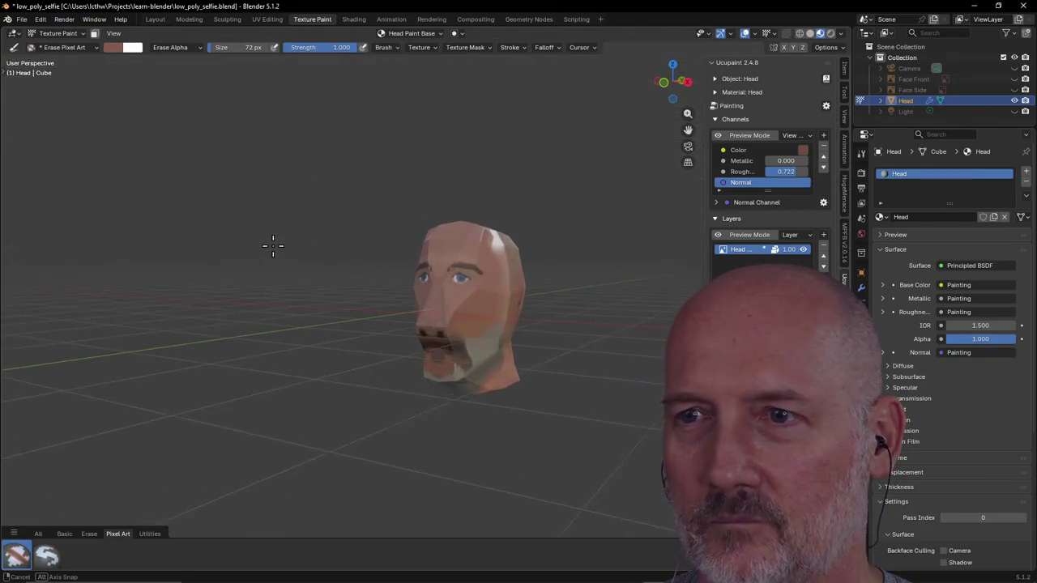
pyautogui.moveTo(415, 294)
pyautogui.mouseDown(button='middle')
pyautogui.moveTo(331, 294)
pyautogui.moveTo(439, 281)
pyautogui.moveTo(353, 293)
pyautogui.moveTo(405, 243)
pyautogui.moveTo(379, 303)
pyautogui.mouseUp(button='middle')
pyautogui.scroll(-2, 454, 278)
pyautogui.scroll(-2, 453, 277)
pyautogui.scroll(-2, 456, 277)
pyautogui.scroll(2, 353, 293)
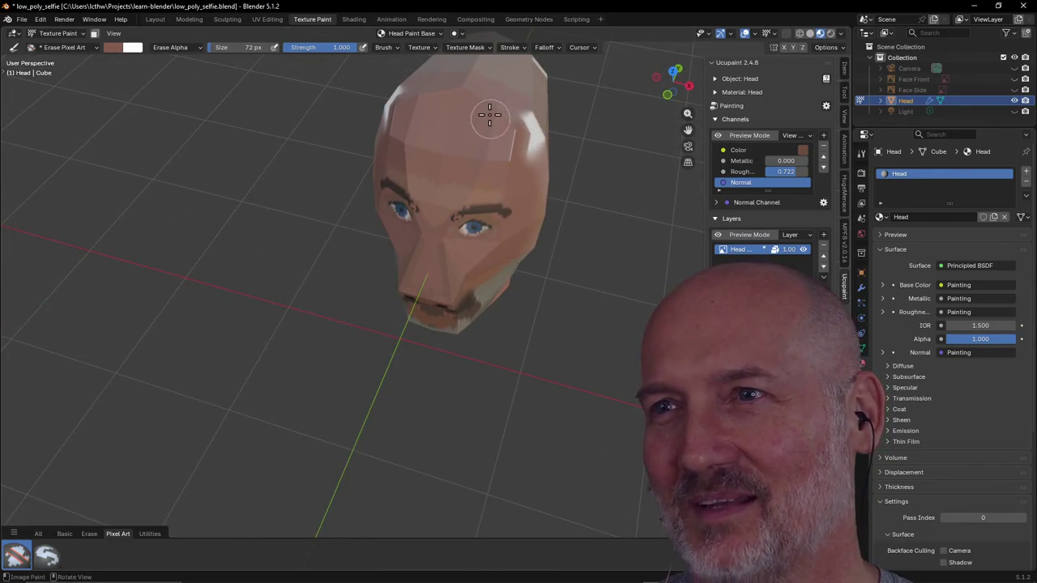
pyautogui.moveTo(490, 114)
pyautogui.mouseDown(button='middle')
pyautogui.moveTo(475, 86)
pyautogui.moveTo(483, 102)
pyautogui.moveTo(589, 118)
pyautogui.moveTo(429, 213)
pyautogui.moveTo(527, 199)
pyautogui.moveTo(321, 224)
pyautogui.moveTo(288, 201)
pyautogui.moveTo(303, 173)
pyautogui.moveTo(297, 232)
pyautogui.moveTo(250, 231)
pyautogui.moveTo(510, 215)
pyautogui.moveTo(416, 220)
pyautogui.moveTo(440, 173)
pyautogui.moveTo(387, 180)
pyautogui.moveTo(414, 162)
pyautogui.moveTo(493, 164)
pyautogui.moveTo(440, 213)
pyautogui.moveTo(416, 217)
pyautogui.moveTo(405, 208)
pyautogui.moveTo(405, 176)
pyautogui.mouseUp(button='middle')
pyautogui.scroll(3, 392, 218)
pyautogui.scroll(-3, 320, 225)
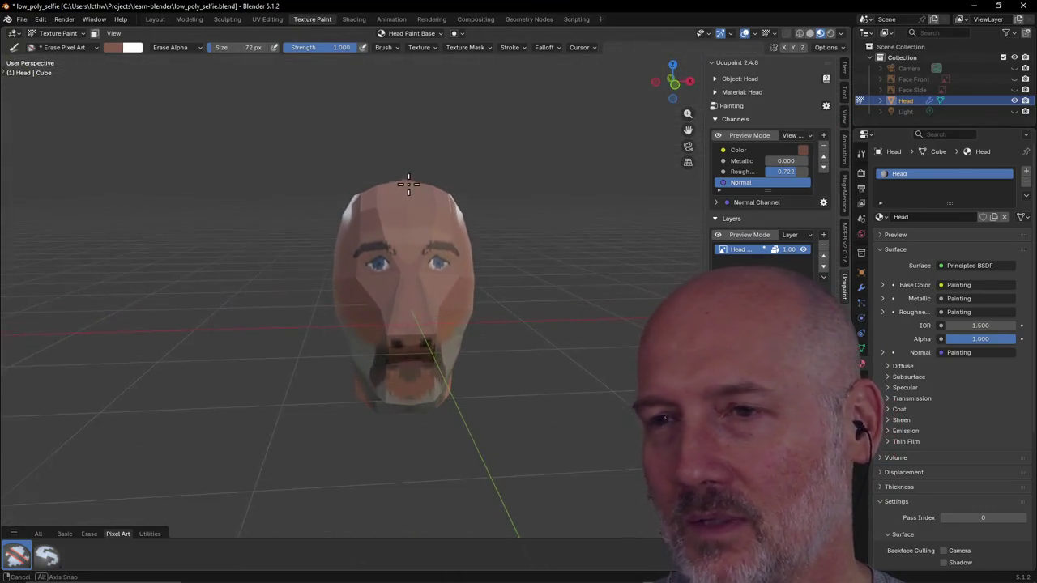
pyautogui.moveTo(393, 248)
pyautogui.mouseDown(button='middle')
pyautogui.moveTo(475, 246)
pyautogui.moveTo(324, 297)
pyautogui.moveTo(412, 283)
pyautogui.moveTo(332, 304)
pyautogui.moveTo(416, 219)
pyautogui.moveTo(453, 217)
pyautogui.moveTo(437, 214)
pyautogui.moveTo(421, 162)
pyautogui.mouseUp(button='middle')
pyautogui.moveTo(452, 437)
pyautogui.mouseDown(button='middle')
pyautogui.moveTo(429, 300)
pyautogui.moveTo(484, 279)
pyautogui.moveTo(435, 259)
pyautogui.moveTo(348, 267)
pyautogui.moveTo(405, 259)
pyautogui.moveTo(377, 245)
pyautogui.mouseUp(button='middle')
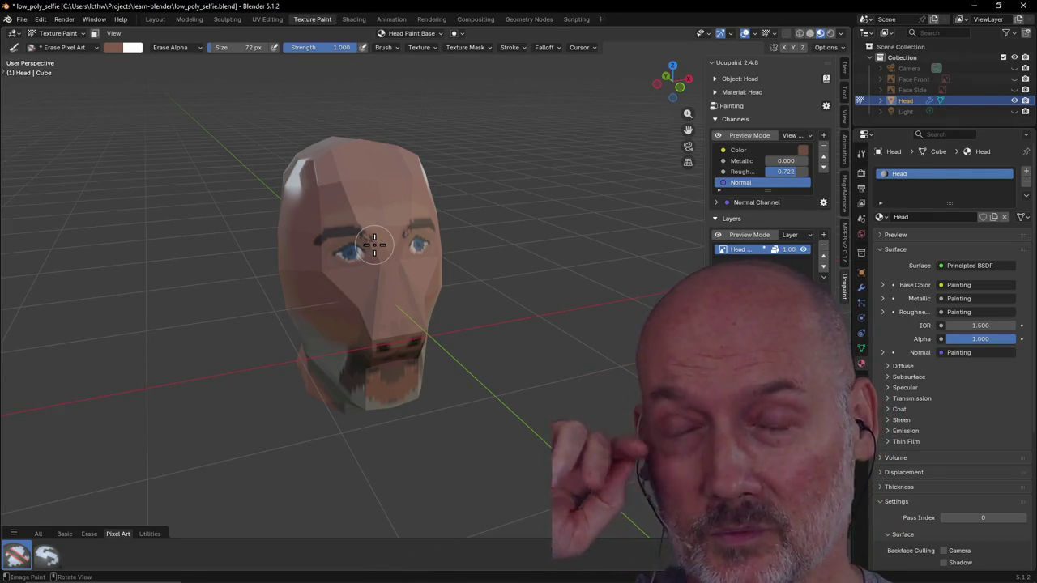
pyautogui.moveTo(393, 230)
pyautogui.mouseDown(button='middle')
pyautogui.moveTo(352, 225)
pyautogui.moveTo(446, 198)
pyautogui.mouseUp(button='middle')
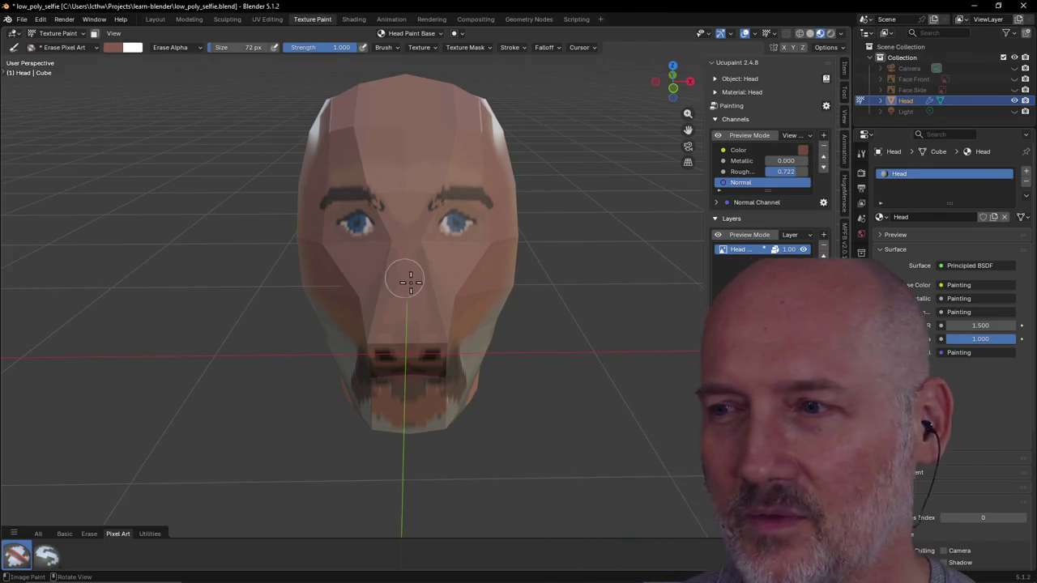
# Inspect the head from several angles, save low_poly_selfie.blend, and switch to the browser
pyautogui.moveTo(381, 350)
pyautogui.mouseDown(button='middle')
pyautogui.moveTo(289, 332)
pyautogui.moveTo(439, 329)
pyautogui.moveTo(446, 319)
pyautogui.moveTo(391, 352)
pyautogui.moveTo(405, 335)
pyautogui.moveTo(456, 331)
pyautogui.moveTo(455, 292)
pyautogui.moveTo(424, 324)
pyautogui.moveTo(258, 312)
pyautogui.moveTo(269, 282)
pyautogui.moveTo(231, 305)
pyautogui.moveTo(218, 299)
pyautogui.moveTo(281, 285)
pyautogui.moveTo(317, 297)
pyautogui.moveTo(299, 281)
pyautogui.moveTo(294, 301)
pyautogui.moveTo(302, 269)
pyautogui.mouseUp(button='middle')
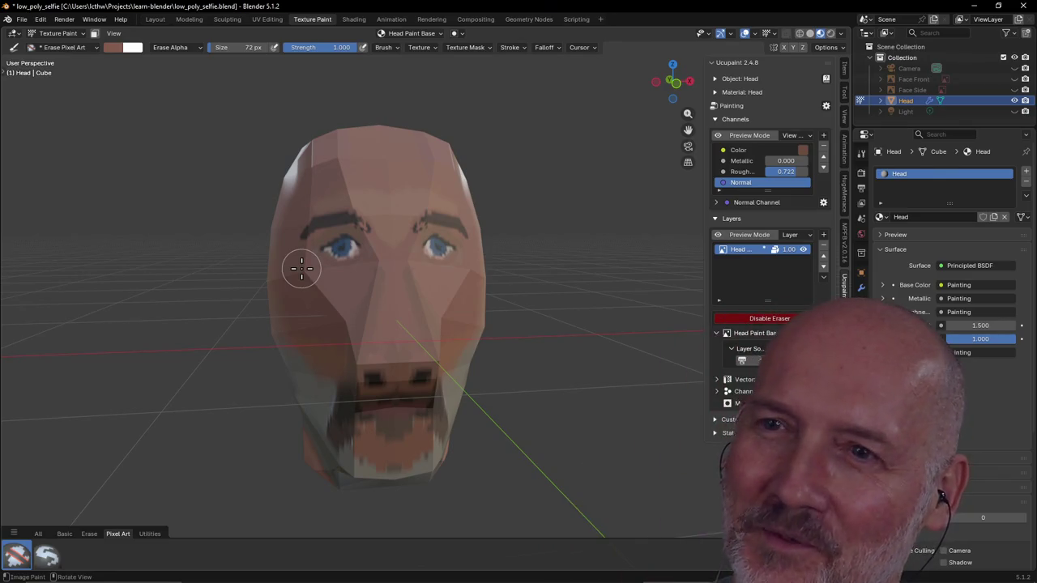
pyautogui.moveTo(302, 273)
pyautogui.mouseDown(button='middle')
pyautogui.moveTo(352, 294)
pyautogui.moveTo(445, 279)
pyautogui.moveTo(435, 254)
pyautogui.moveTo(314, 254)
pyautogui.mouseUp(button='middle')
pyautogui.moveTo(503, 263)
pyautogui.mouseDown(button='middle')
pyautogui.moveTo(419, 262)
pyautogui.moveTo(300, 301)
pyautogui.moveTo(446, 300)
pyautogui.moveTo(427, 254)
pyautogui.moveTo(437, 281)
pyautogui.mouseUp(button='middle')
pyautogui.scroll(2, 437, 281)
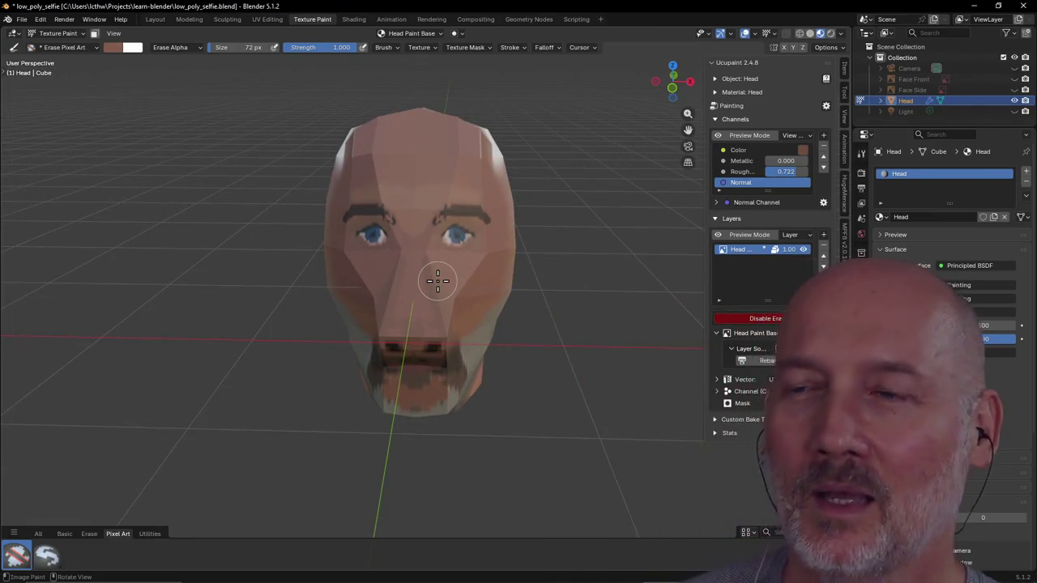
pyautogui.hotkey('ctrl', 's')
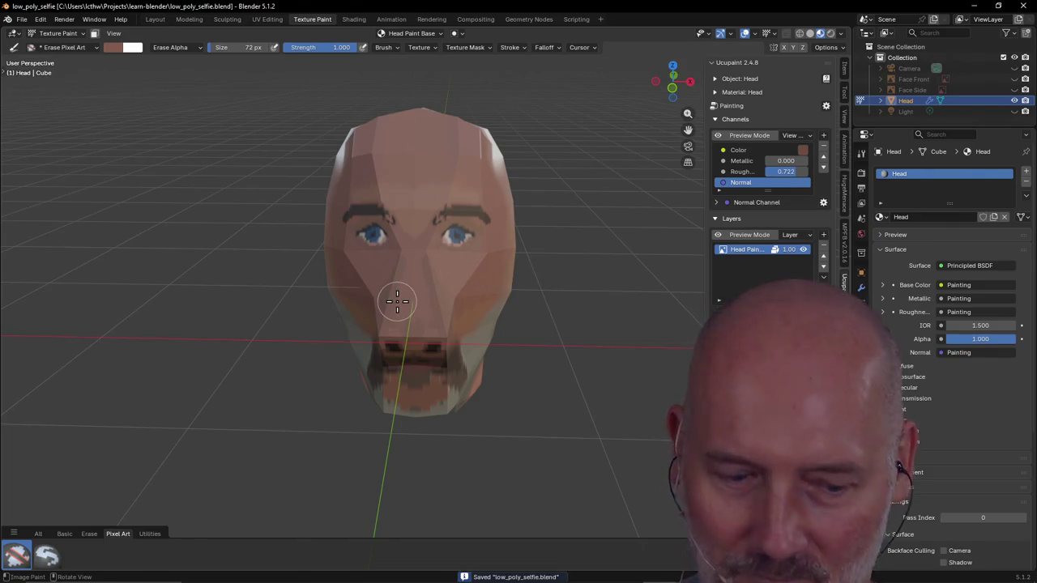
pyautogui.hotkey('alt', 'Tab')
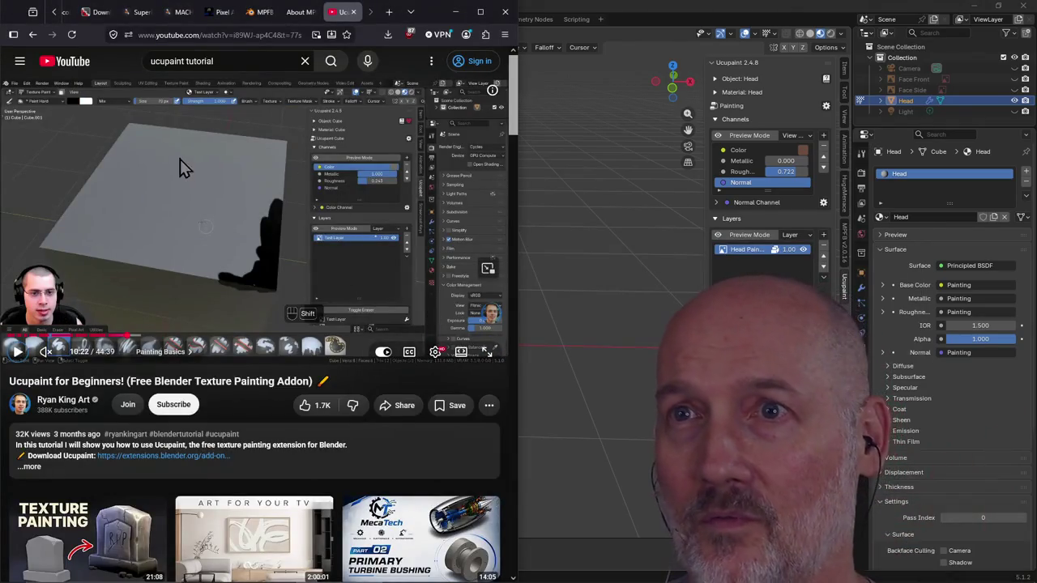
# Close the Ucupaint video and search 'ps1 low poly examples' in a new tab
pyautogui.click(358, 11)
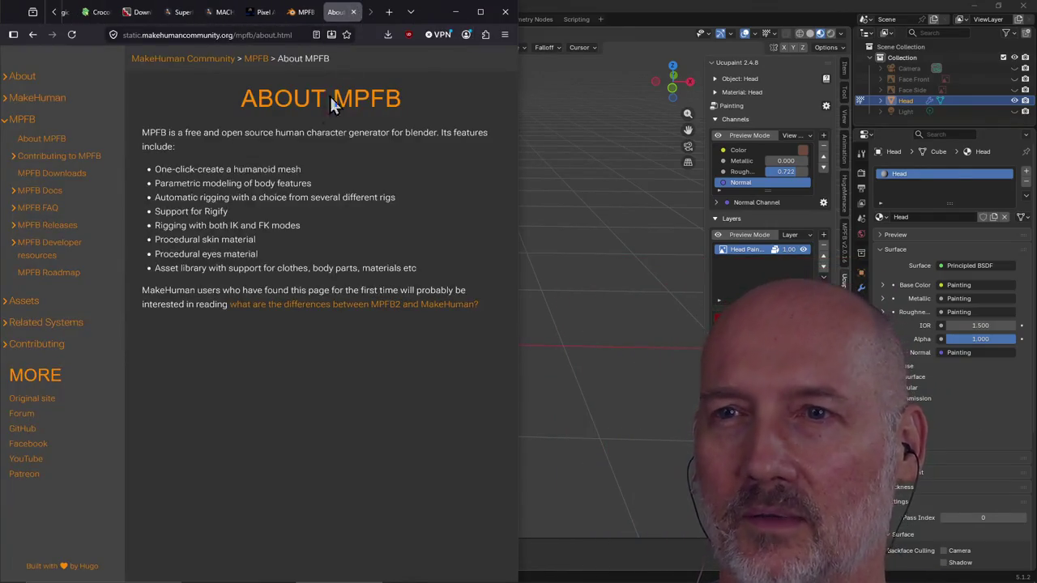
pyautogui.hotkey('ctrl', 't')
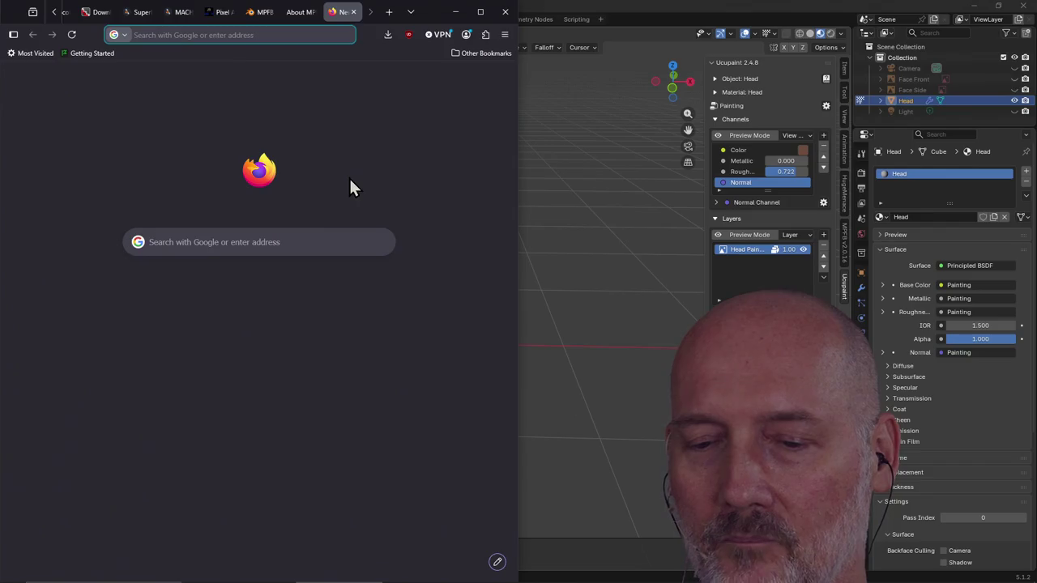
pyautogui.write('ps1 lopo')
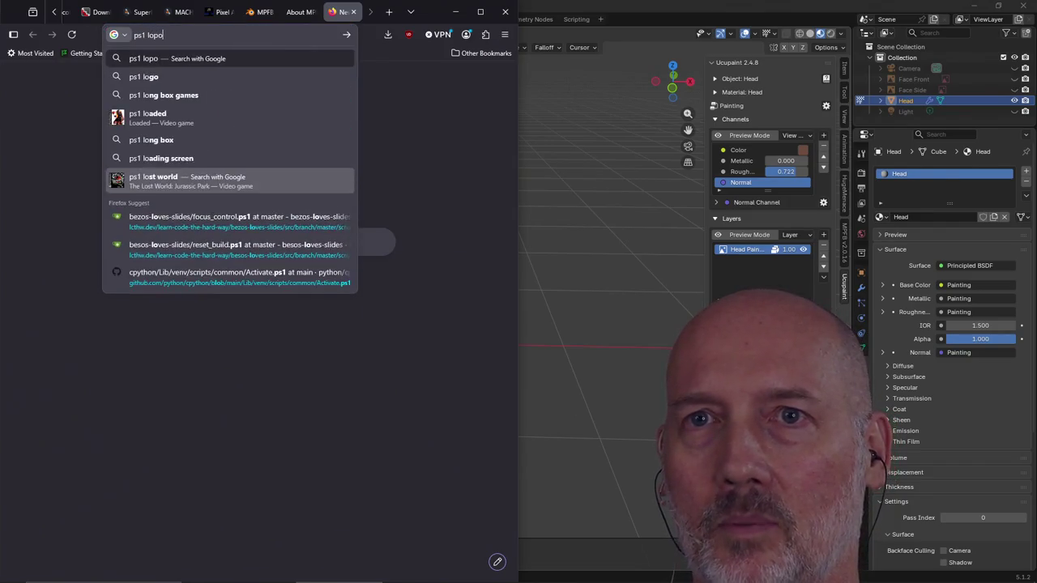
pyautogui.press('BackSpace')
pyautogui.press('BackSpace')
pyautogui.write('w poly ')
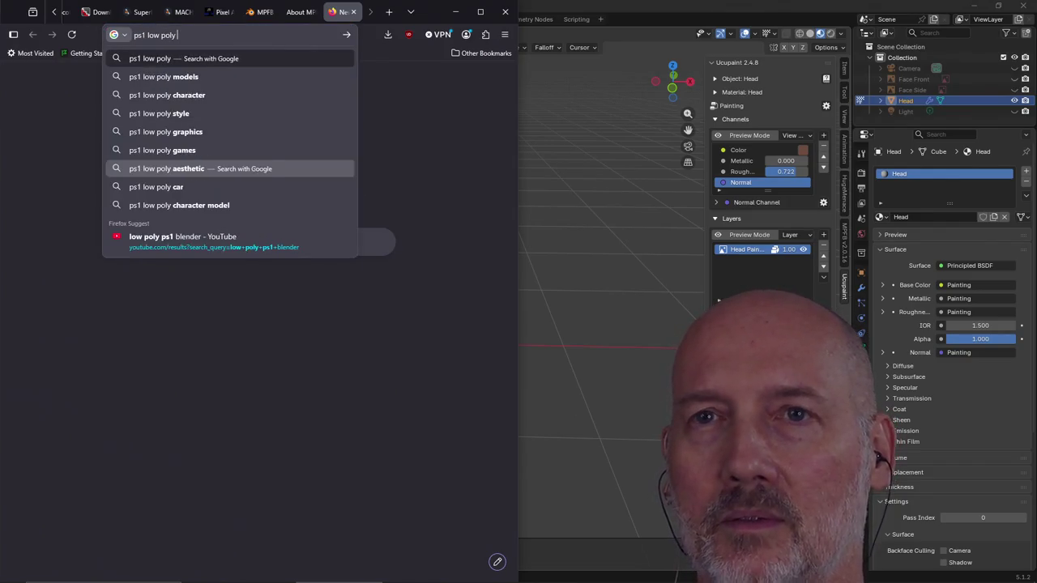
pyautogui.write('example')
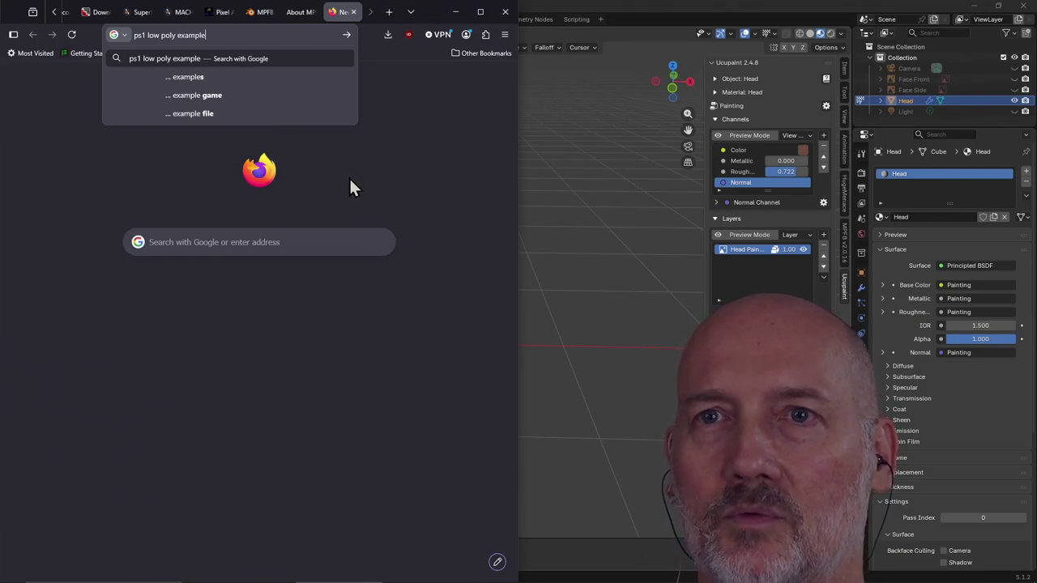
pyautogui.write('s')
pyautogui.press('Return')
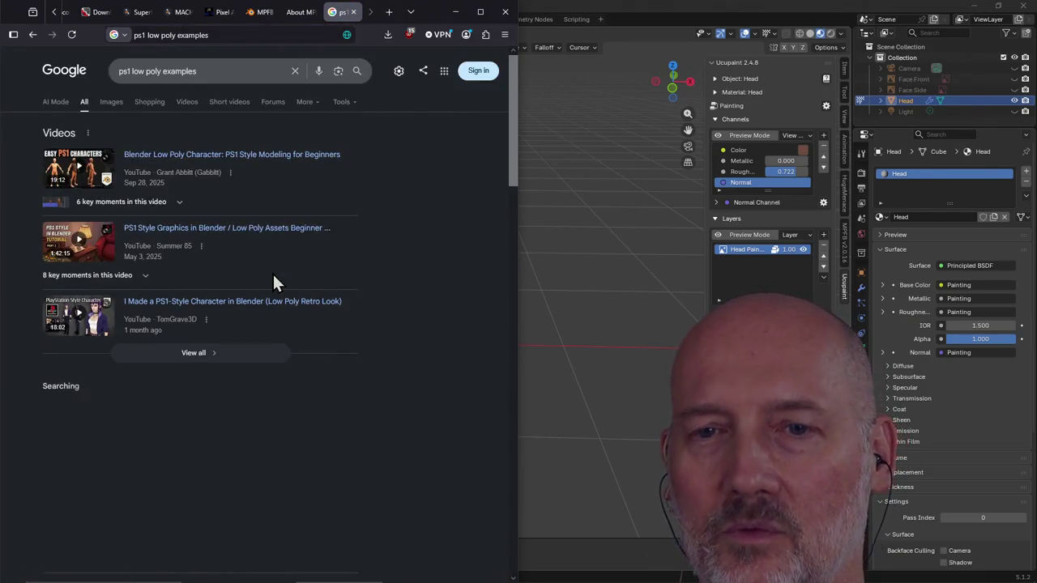
# Switch to image results and open the PS1 horror game image in a new tab
pyautogui.scroll(-2, 272, 272)
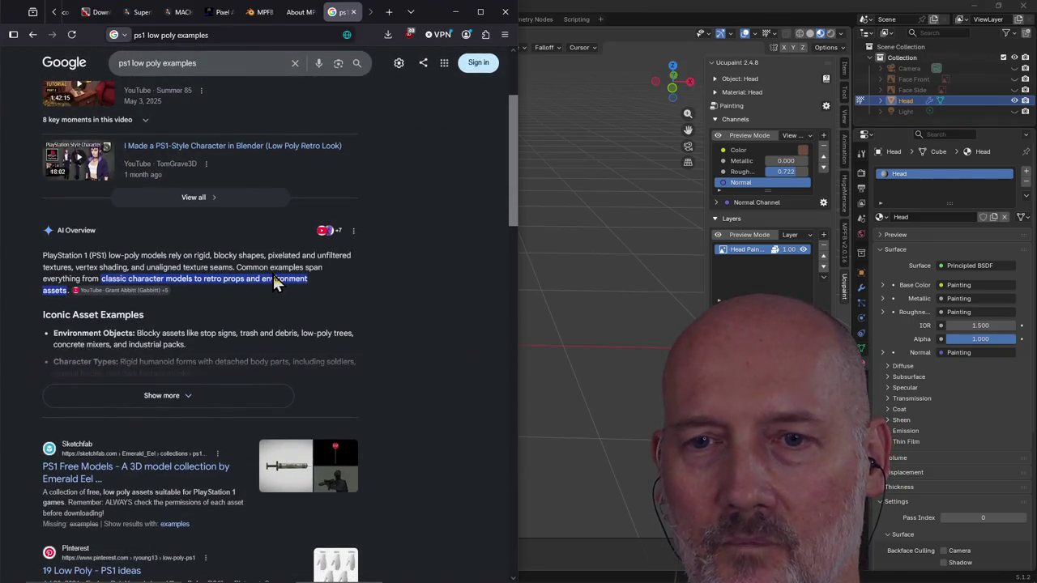
pyautogui.scroll(2, 273, 275)
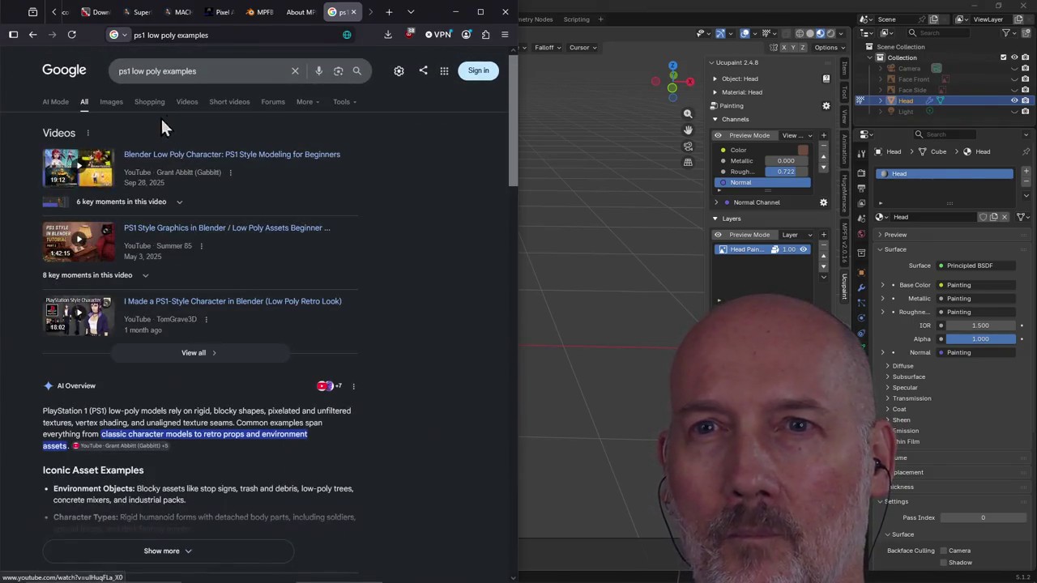
pyautogui.click(111, 111)
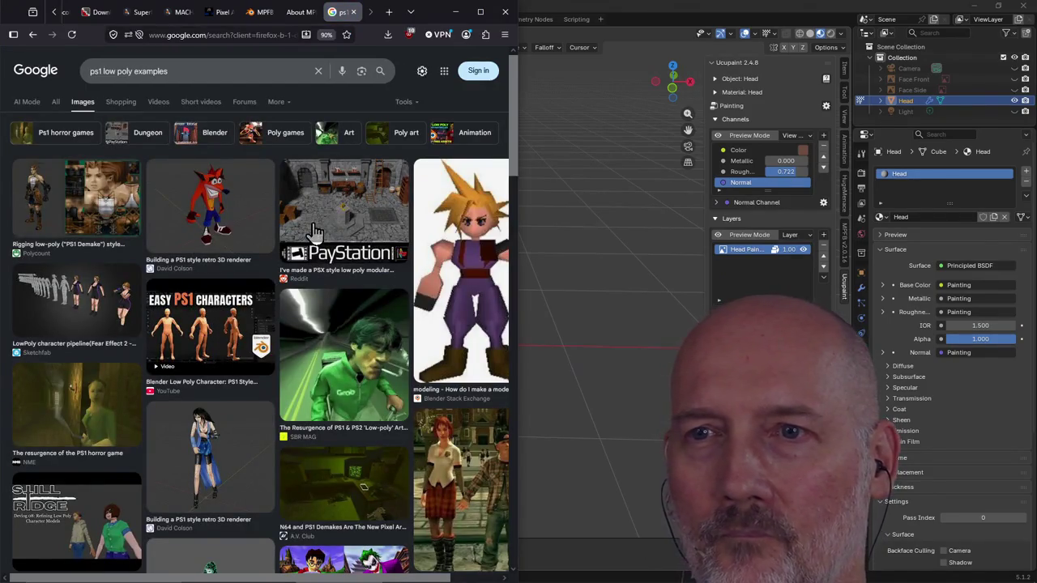
pyautogui.scroll(-2, 307, 212)
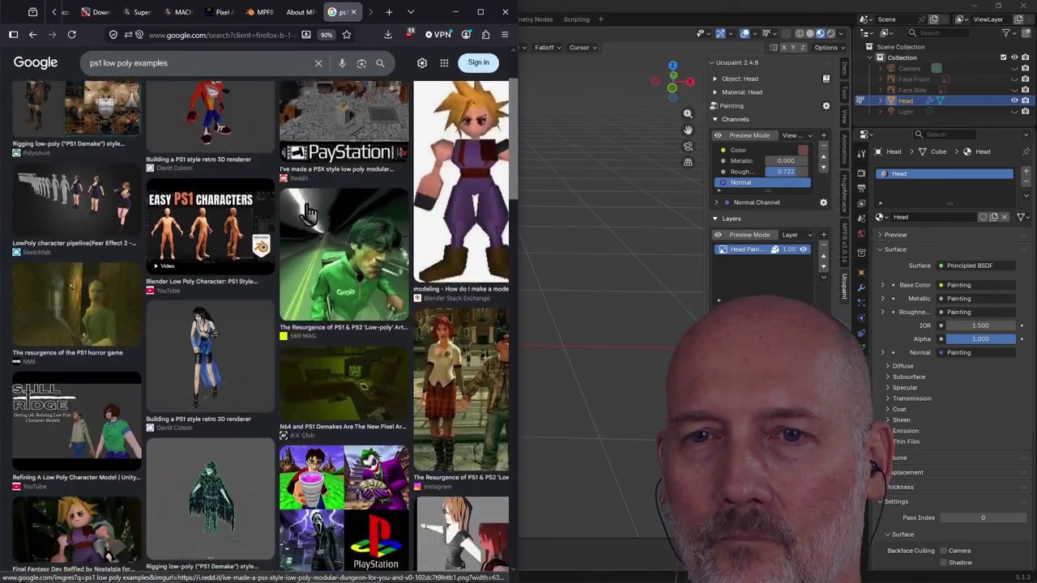
pyautogui.scroll(-1, 81, 235)
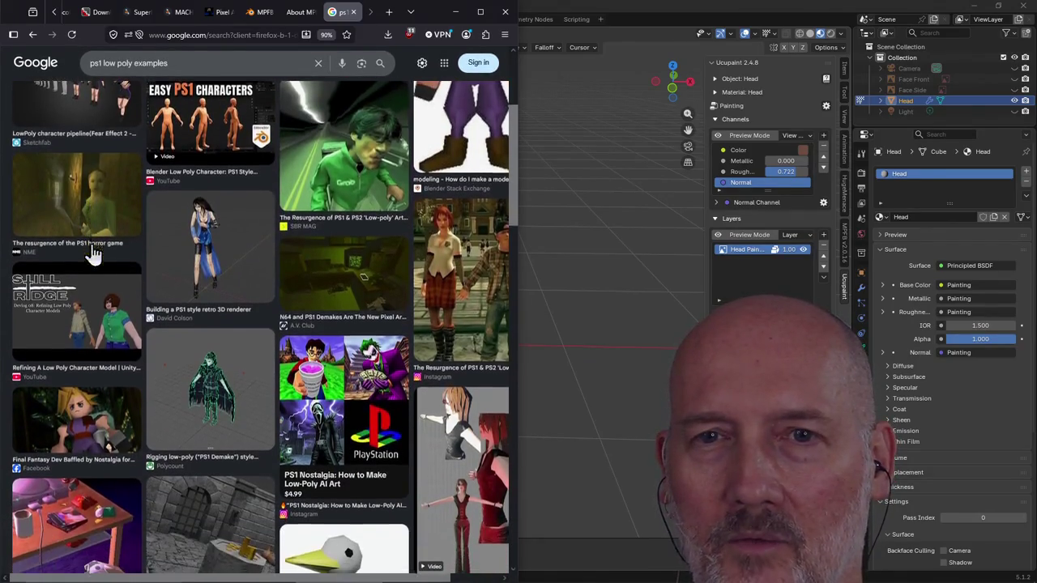
pyautogui.rightClick(69, 214)
pyautogui.click(101, 217)
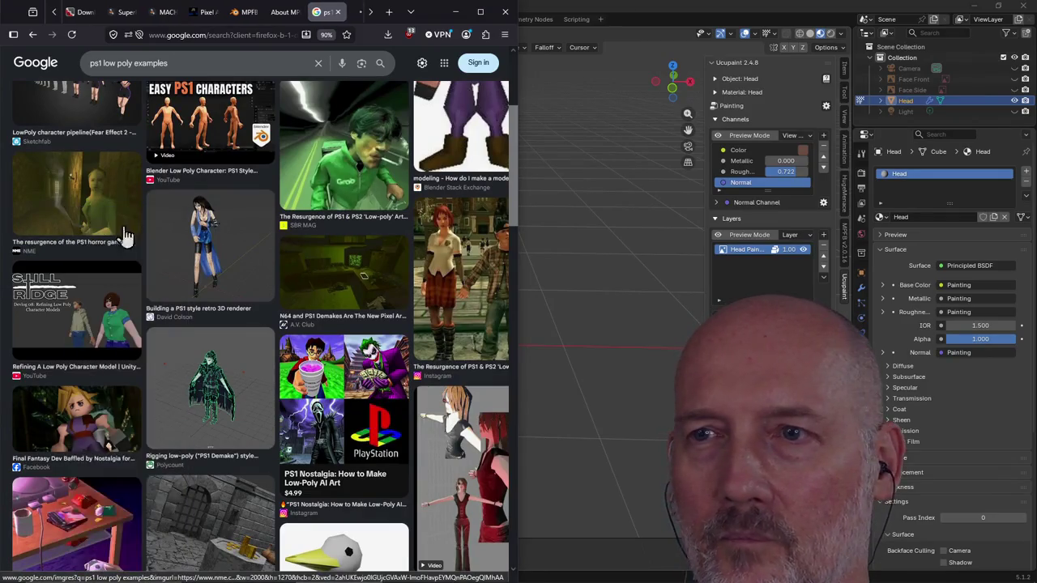
# Preview the PS1 & PS2 low-poly art result, then the Low Poly PSX female character
pyautogui.scroll(-1, 255, 247)
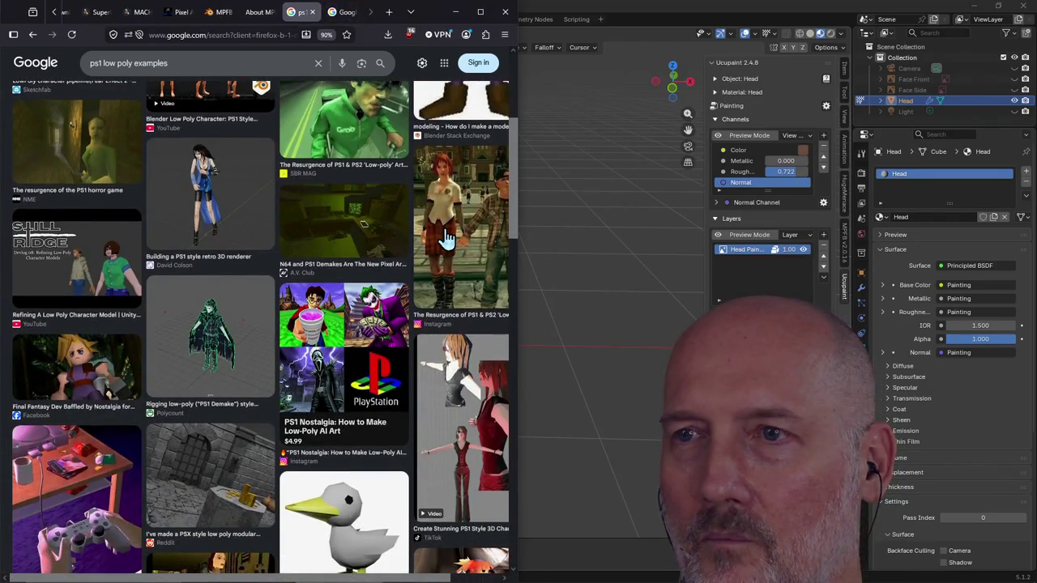
pyautogui.click(451, 225)
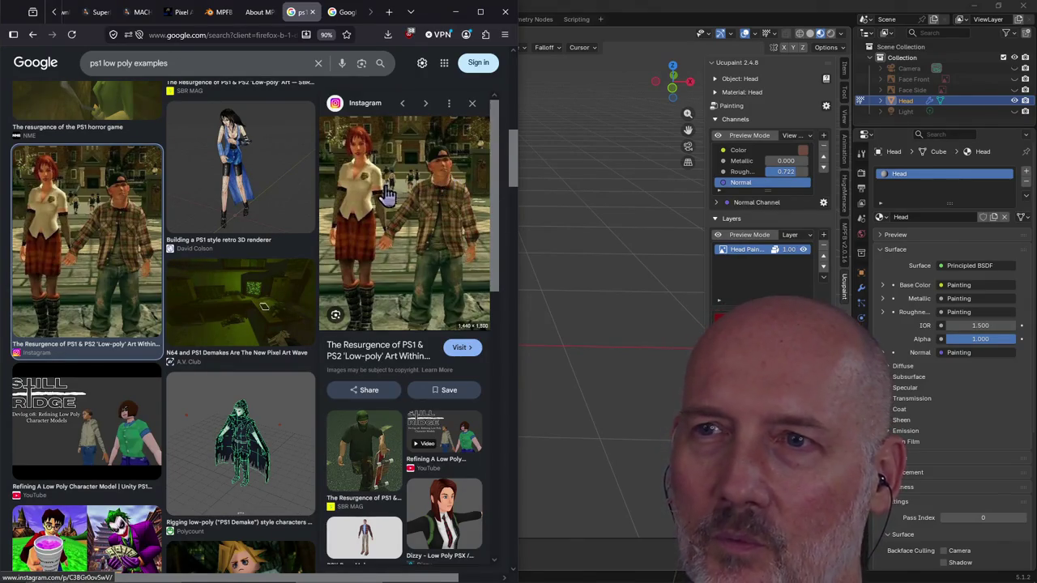
pyautogui.scroll(-1, 387, 231)
pyautogui.scroll(-1, 387, 231)
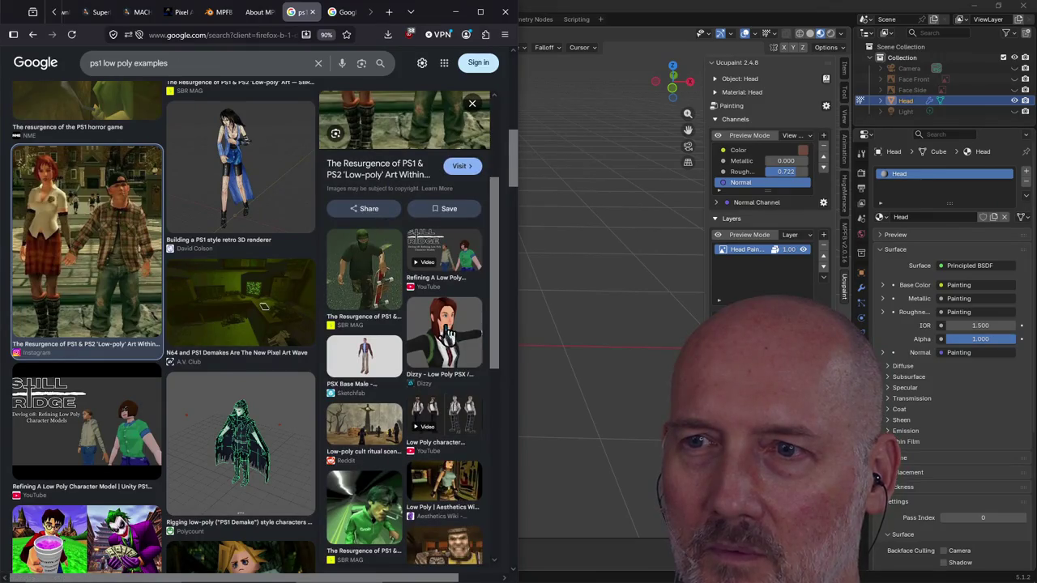
pyautogui.click(451, 336)
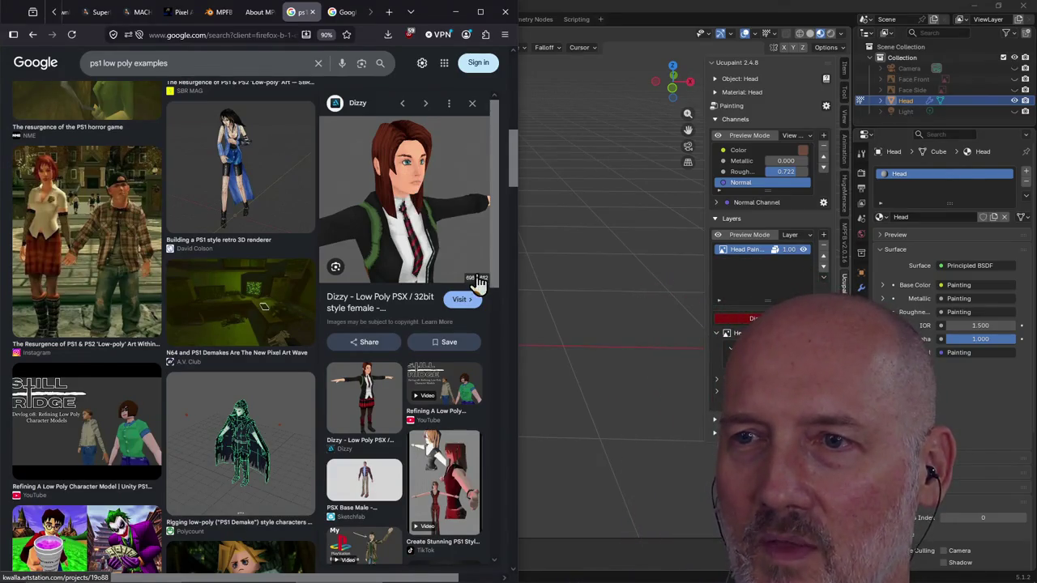
# Open the 'Low Poly PSX / 32bit style female' project on ArtStation and skim its top
pyautogui.click(463, 301)
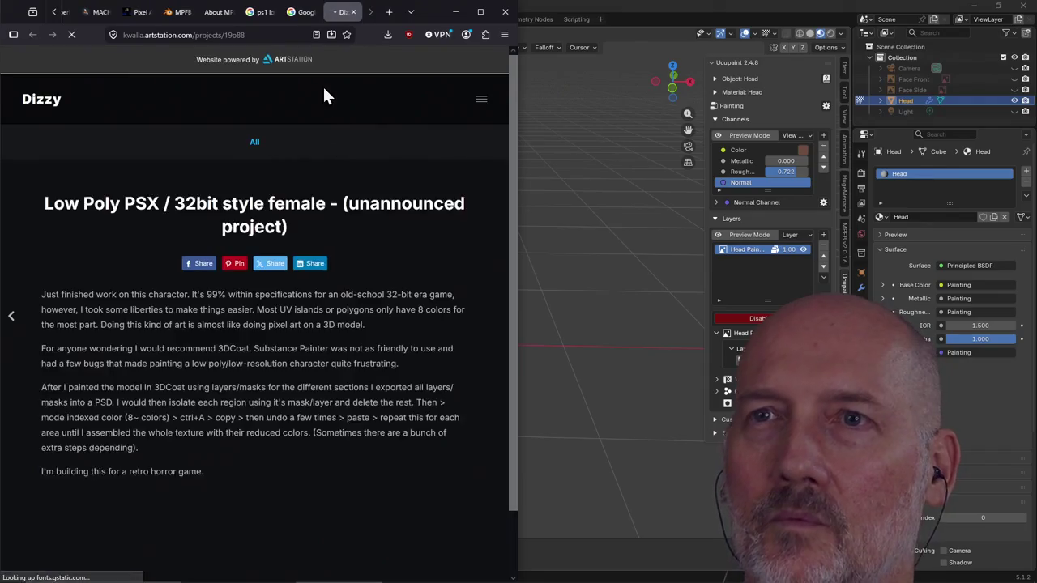
pyautogui.scroll(-3, 312, 308)
pyautogui.scroll(-2, 317, 353)
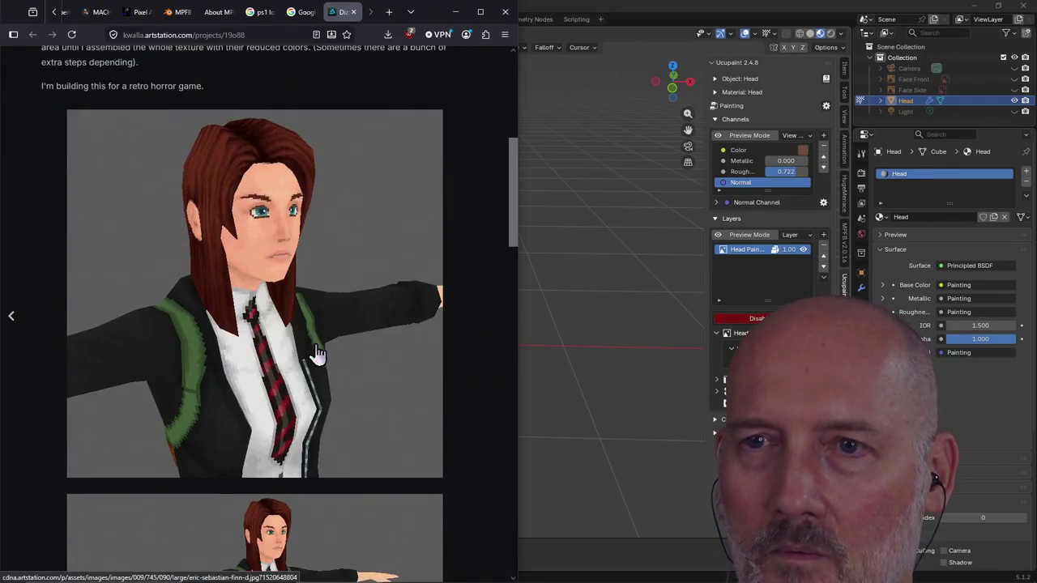
pyautogui.scroll(-3, 277, 243)
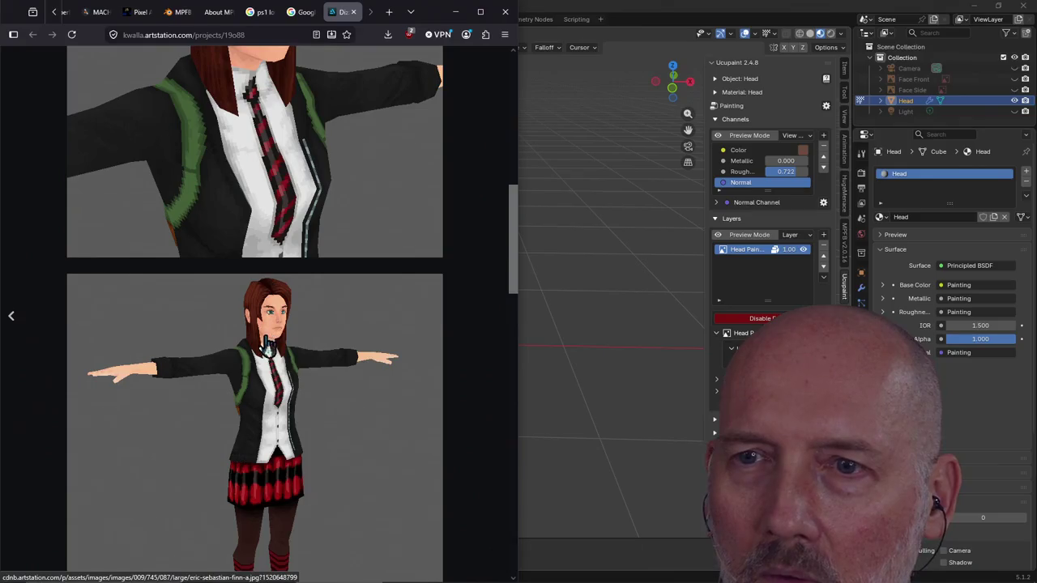
pyautogui.scroll(2, 267, 347)
pyautogui.scroll(2, 271, 342)
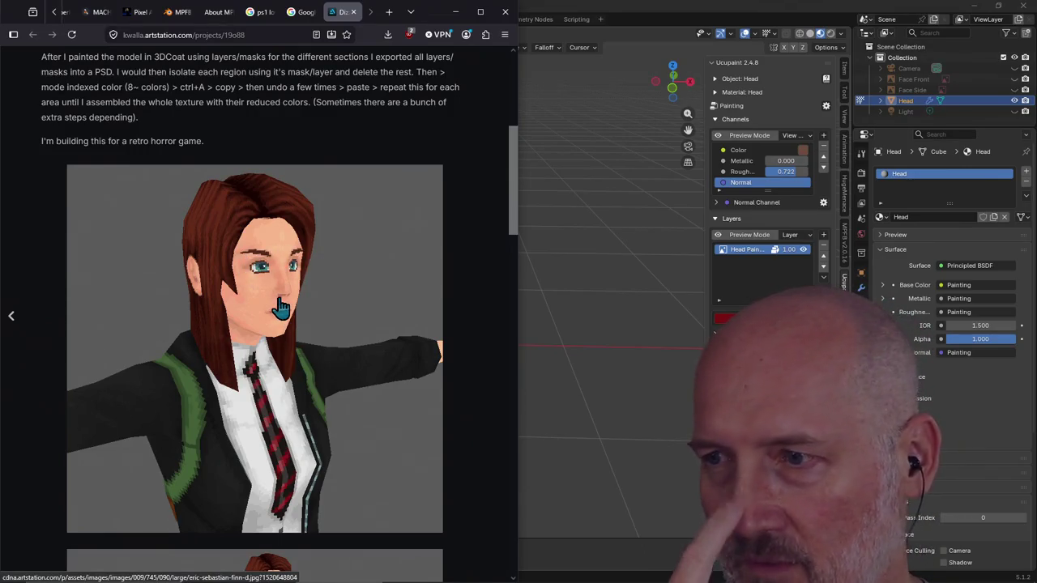
# Scroll through the project's renders and texturing notes, then close the ArtStation tab
pyautogui.scroll(-2, 279, 306)
pyautogui.scroll(-2, 279, 306)
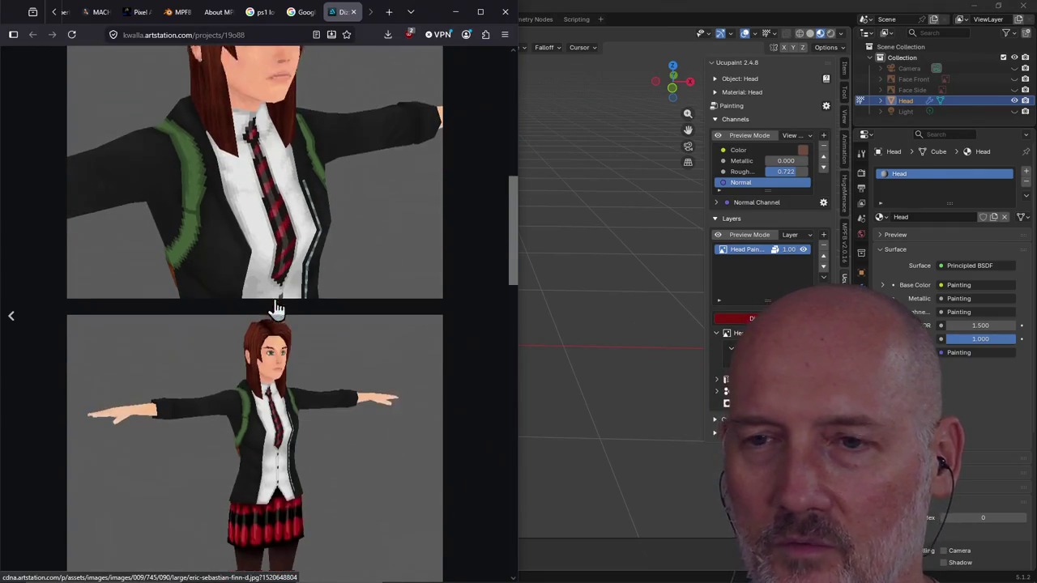
pyautogui.scroll(-3, 320, 429)
pyautogui.scroll(-5, 320, 421)
pyautogui.scroll(-5, 320, 421)
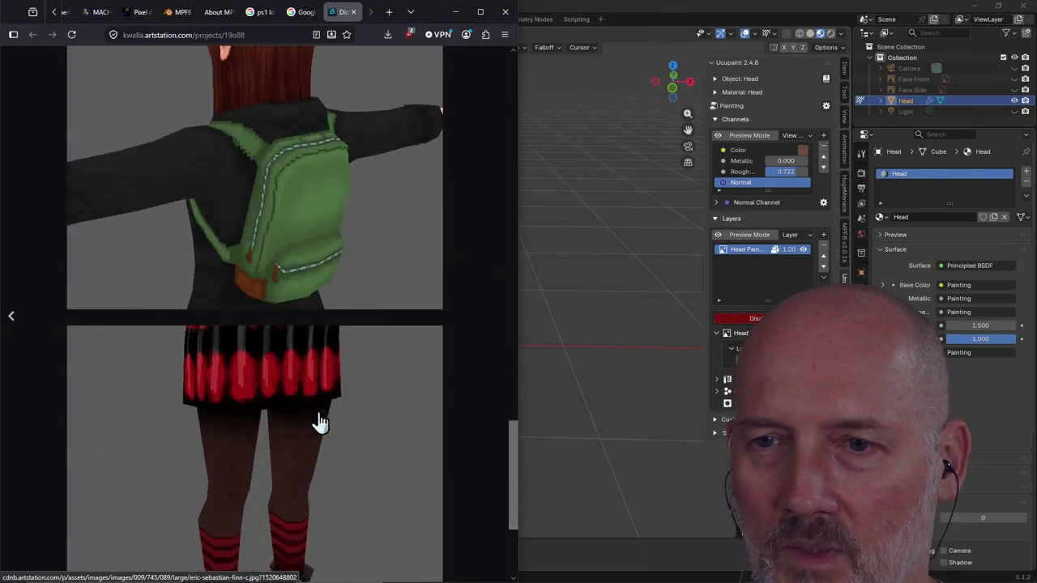
pyautogui.scroll(-5, 320, 421)
pyautogui.scroll(-5, 320, 421)
pyautogui.scroll(5, 319, 421)
pyautogui.scroll(5, 319, 421)
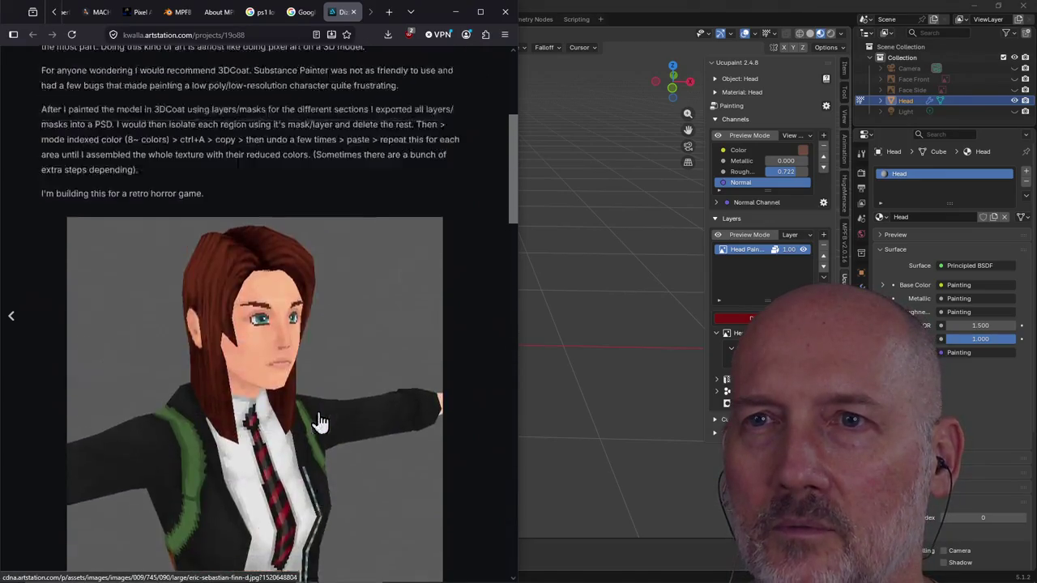
pyautogui.scroll(5, 319, 421)
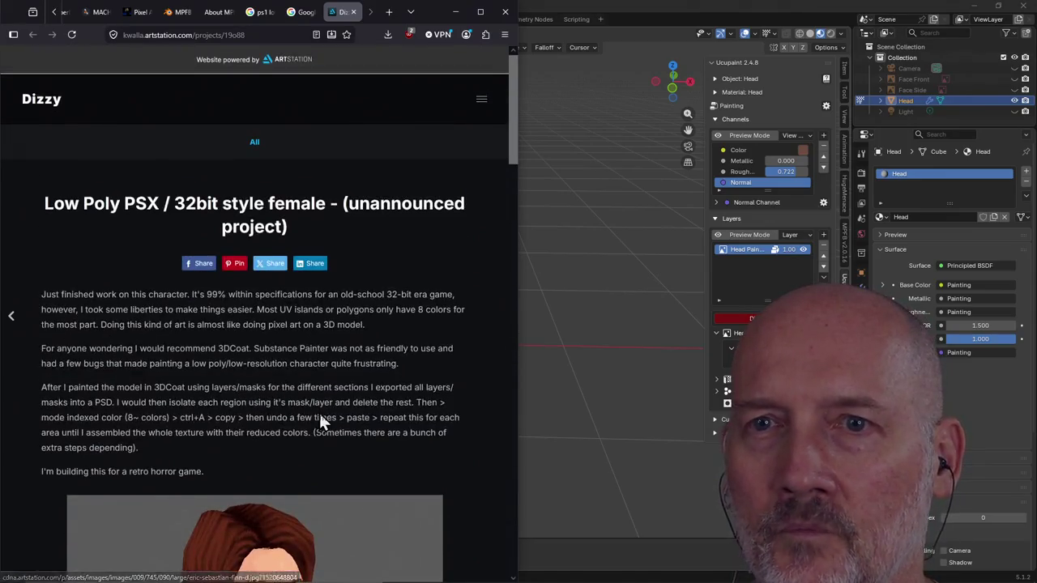
pyautogui.click(353, 12)
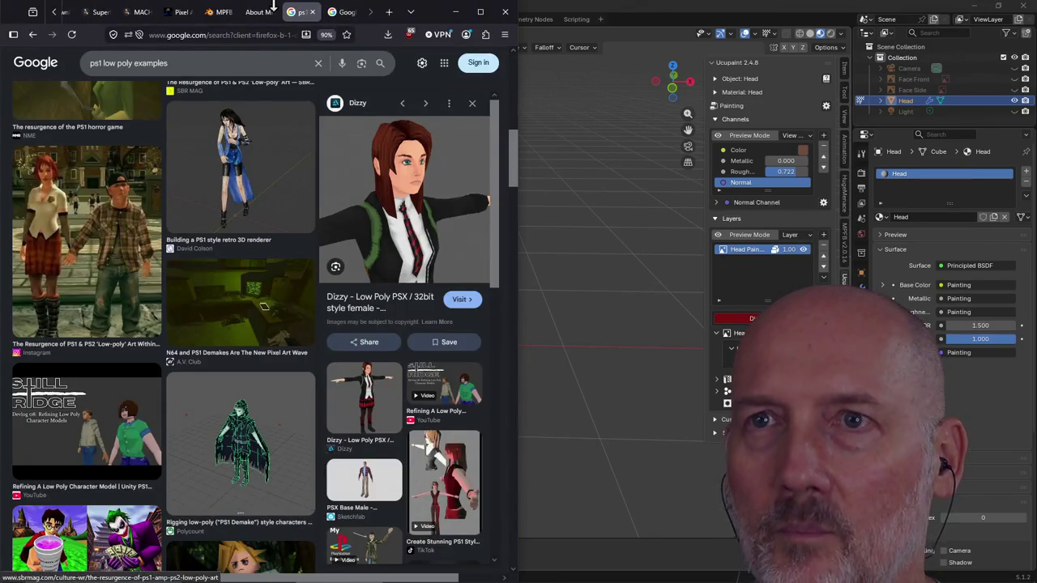
# Go to the saved PS1 horror game image tab, browse its related thumbnails, then close it
pyautogui.click(337, 16)
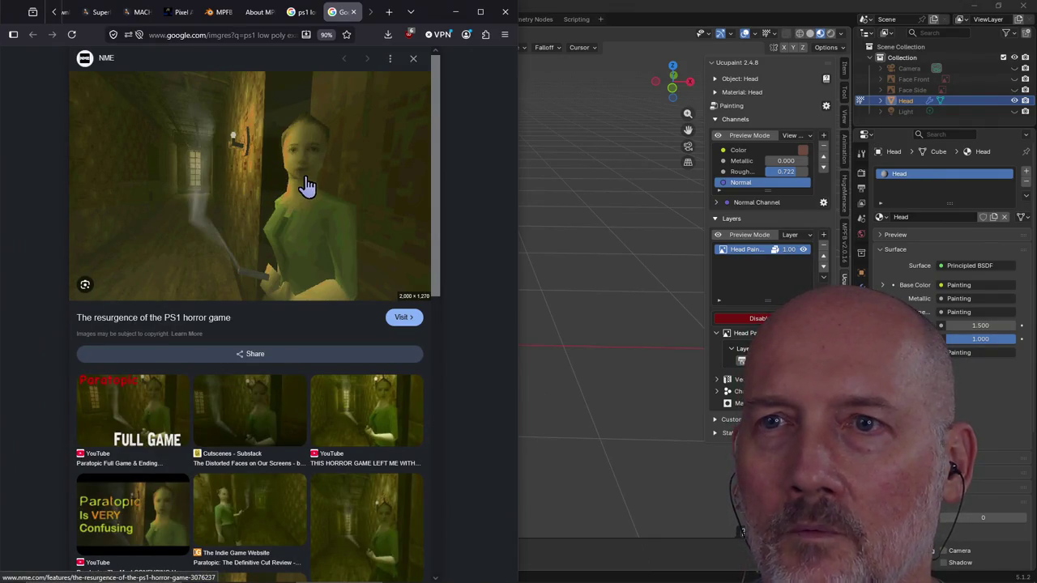
pyautogui.scroll(-2, 289, 192)
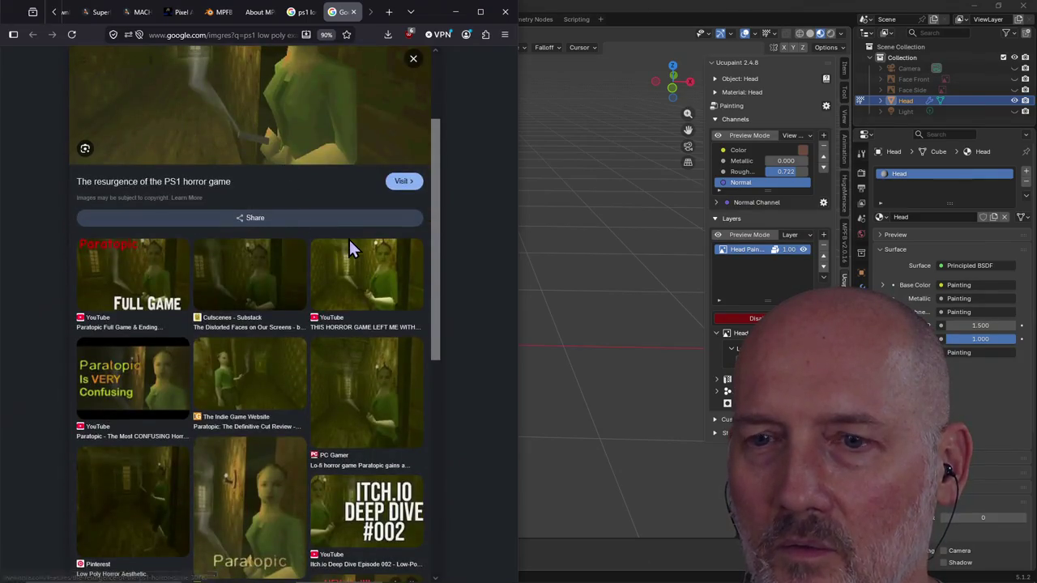
pyautogui.scroll(-3, 348, 247)
pyautogui.scroll(5, 348, 248)
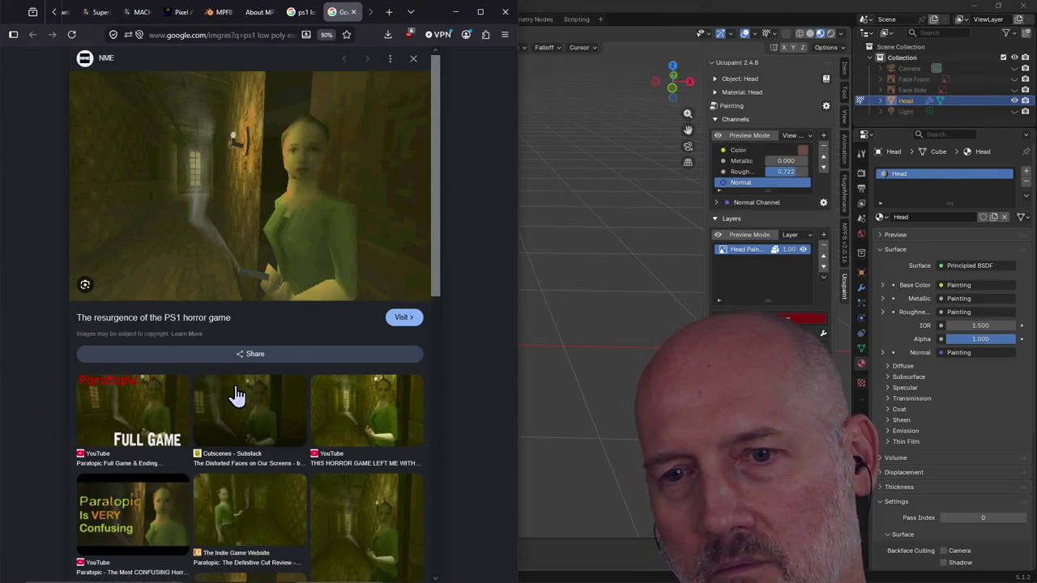
pyautogui.scroll(-1, 215, 284)
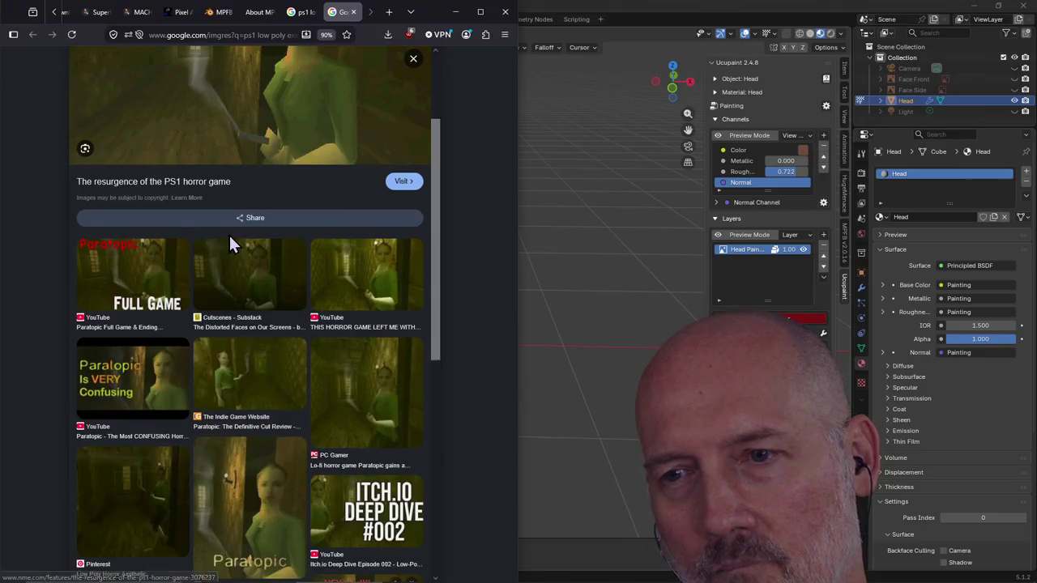
pyautogui.scroll(-2, 232, 241)
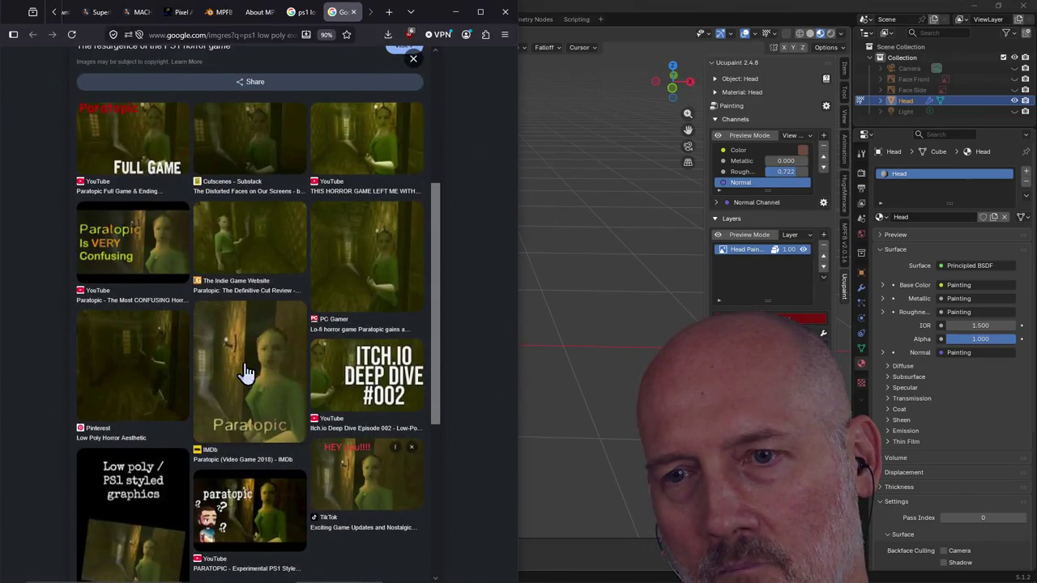
pyautogui.scroll(-3, 246, 370)
pyautogui.scroll(4, 246, 370)
pyautogui.scroll(3, 245, 370)
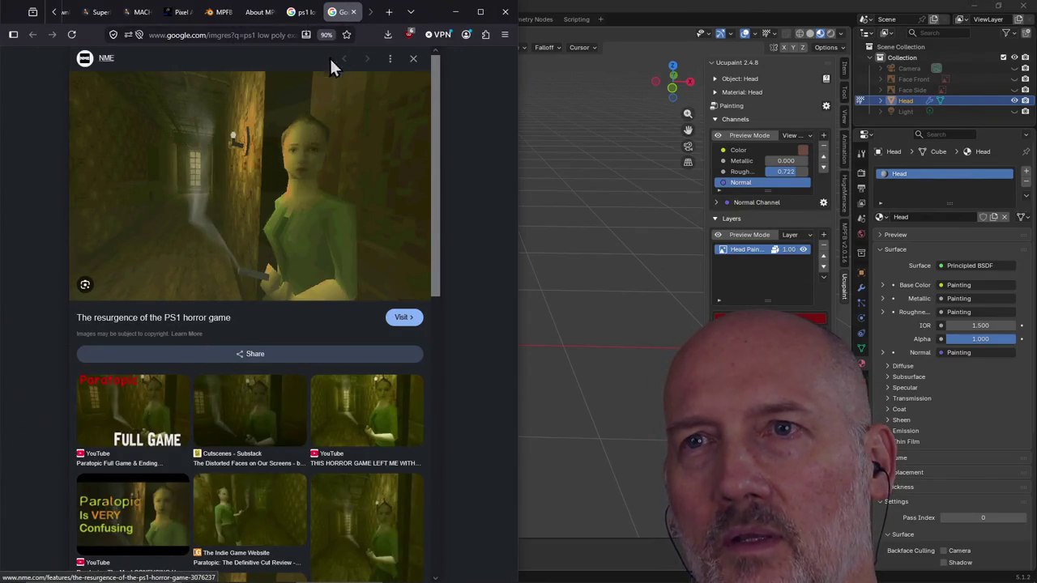
pyautogui.click(353, 12)
# Browse down through the 'ps1 low poly examples' image results
pyautogui.scroll(-3, 250, 303)
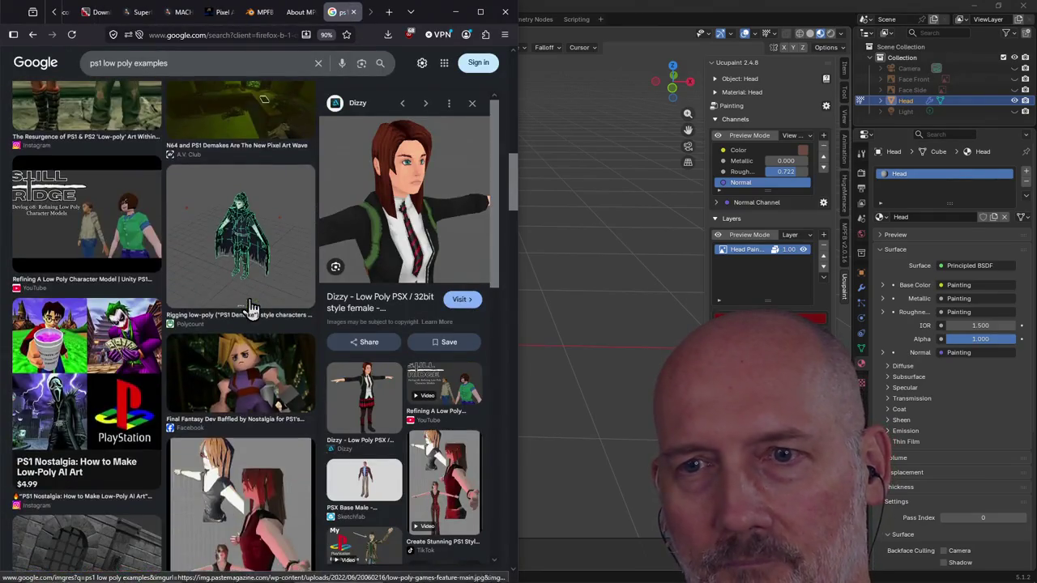
pyautogui.scroll(-2, 251, 307)
pyautogui.scroll(-2, 251, 306)
pyautogui.scroll(-3, 251, 306)
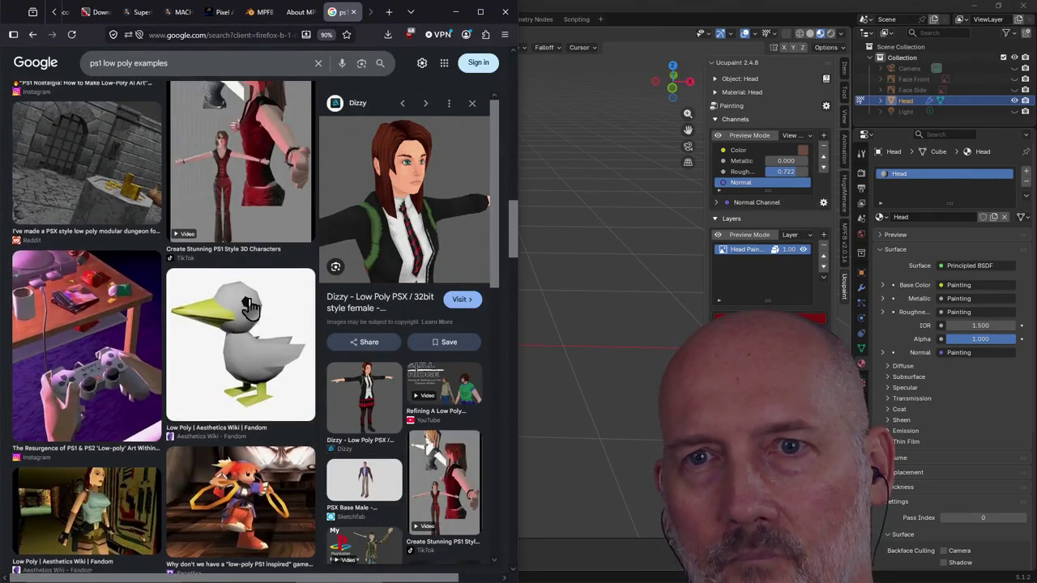
pyautogui.scroll(6, 250, 308)
pyautogui.scroll(-3, 250, 307)
pyautogui.scroll(2, 247, 292)
pyautogui.scroll(-3, 243, 275)
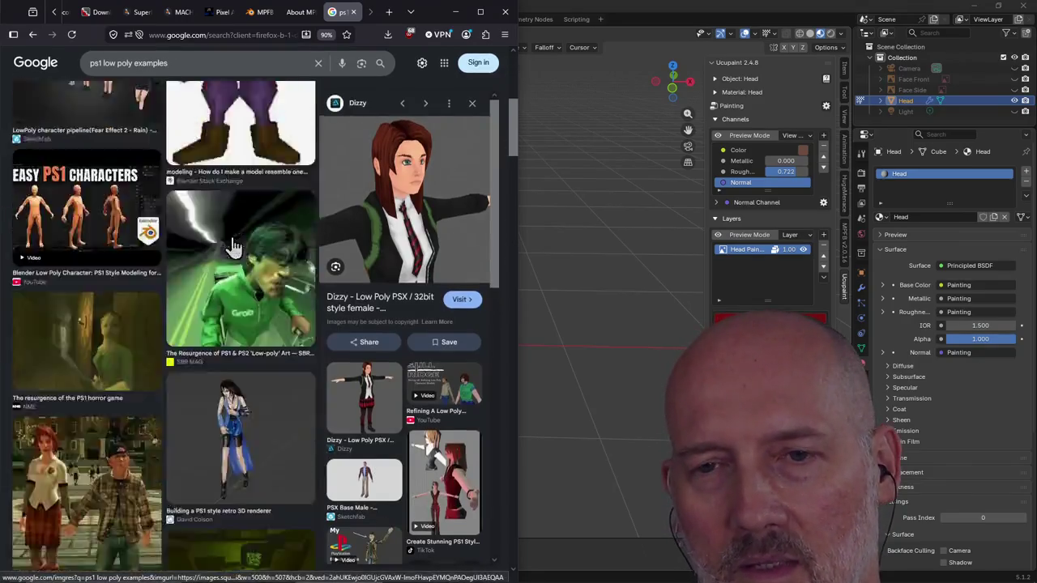
pyautogui.scroll(4, 235, 251)
pyautogui.scroll(-3, 195, 263)
pyautogui.scroll(-1, 121, 288)
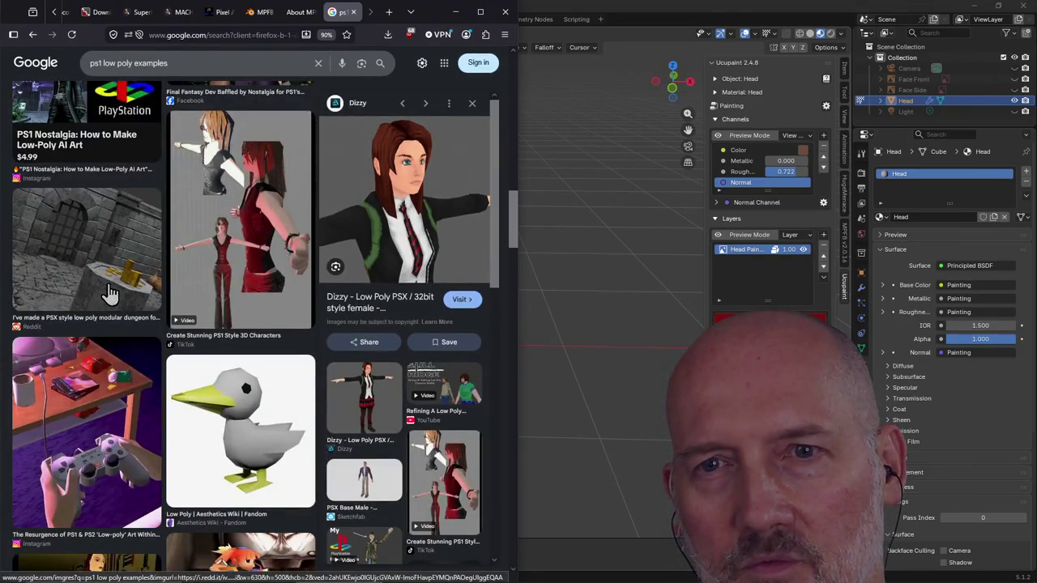
pyautogui.scroll(-3, 289, 324)
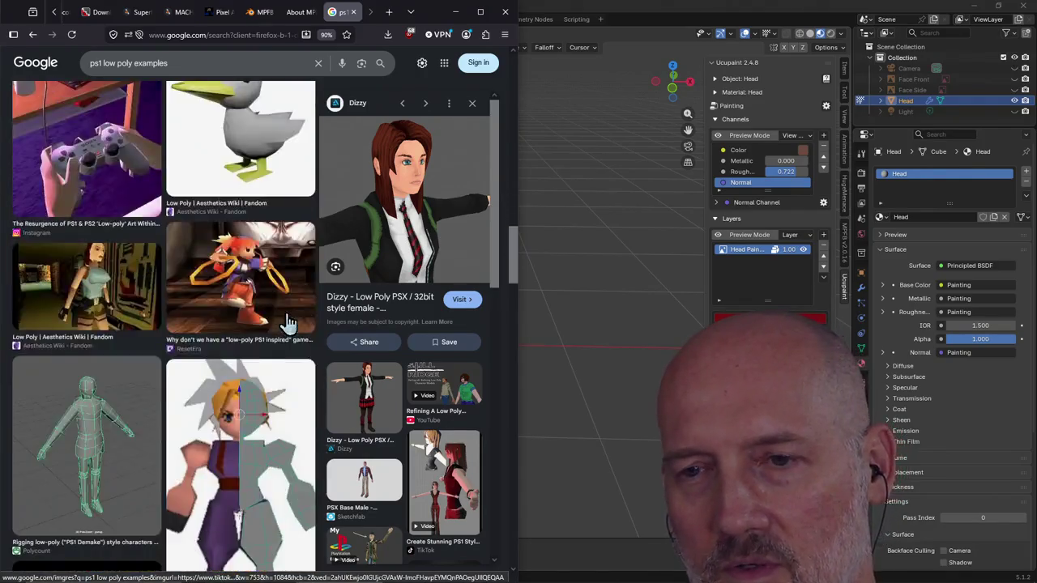
pyautogui.scroll(-3, 289, 324)
pyautogui.scroll(-2, 288, 322)
pyautogui.scroll(2, 290, 324)
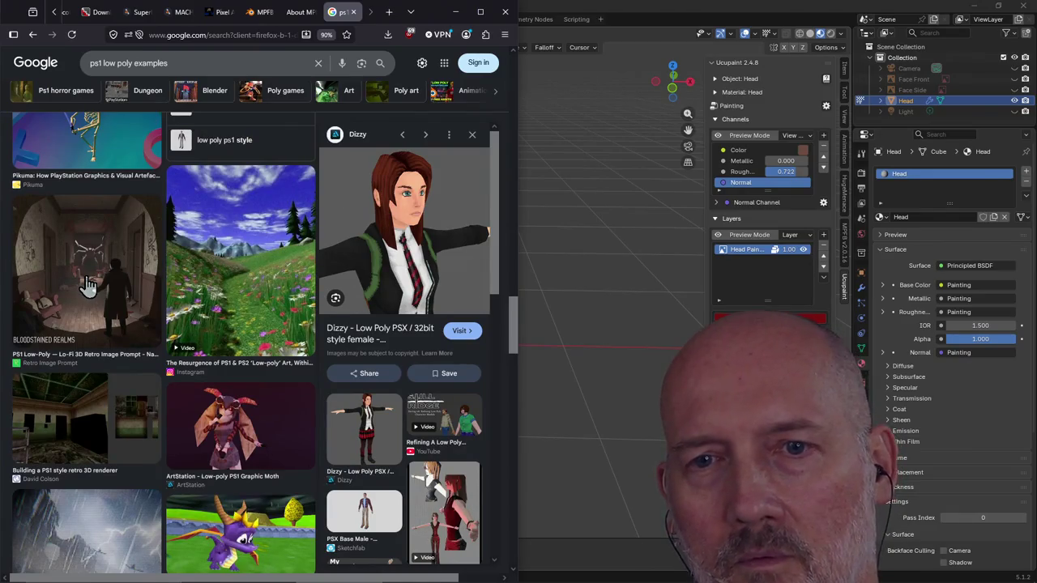
pyautogui.scroll(-5, 84, 441)
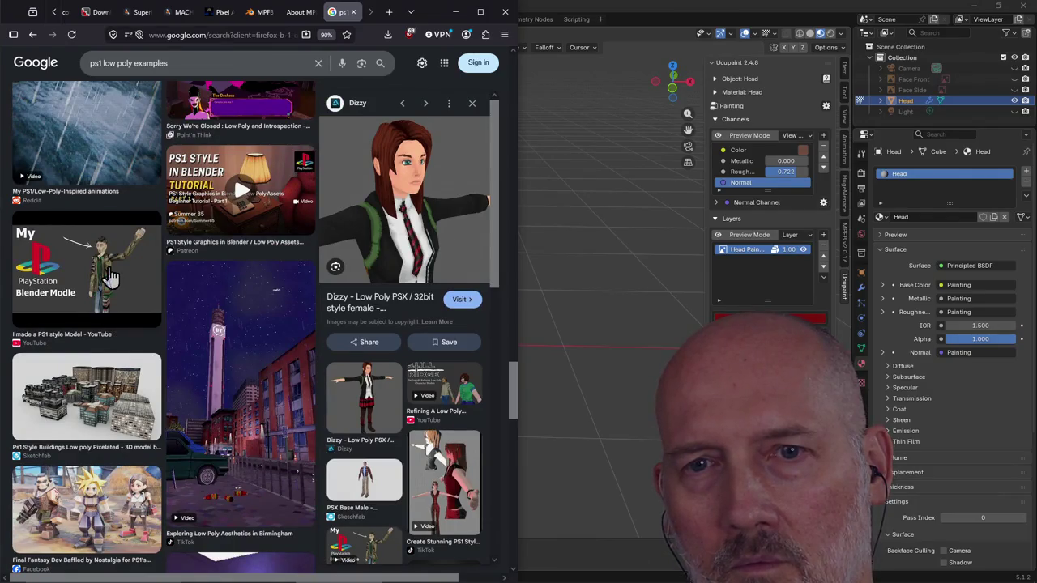
pyautogui.scroll(-2, 89, 346)
pyautogui.scroll(-2, 106, 484)
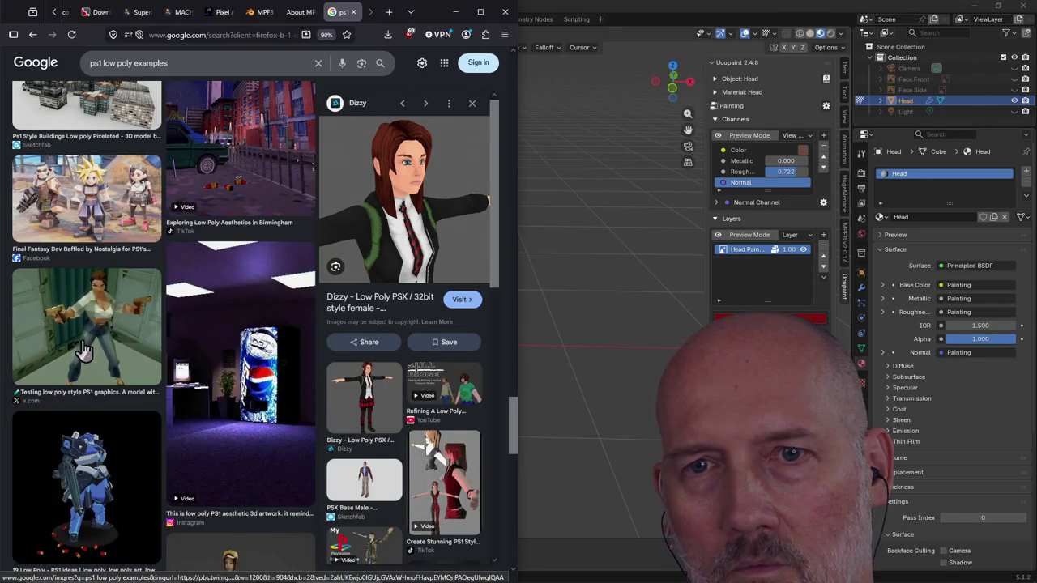
pyautogui.scroll(5, 157, 296)
pyautogui.scroll(3, 157, 296)
pyautogui.scroll(3, 158, 296)
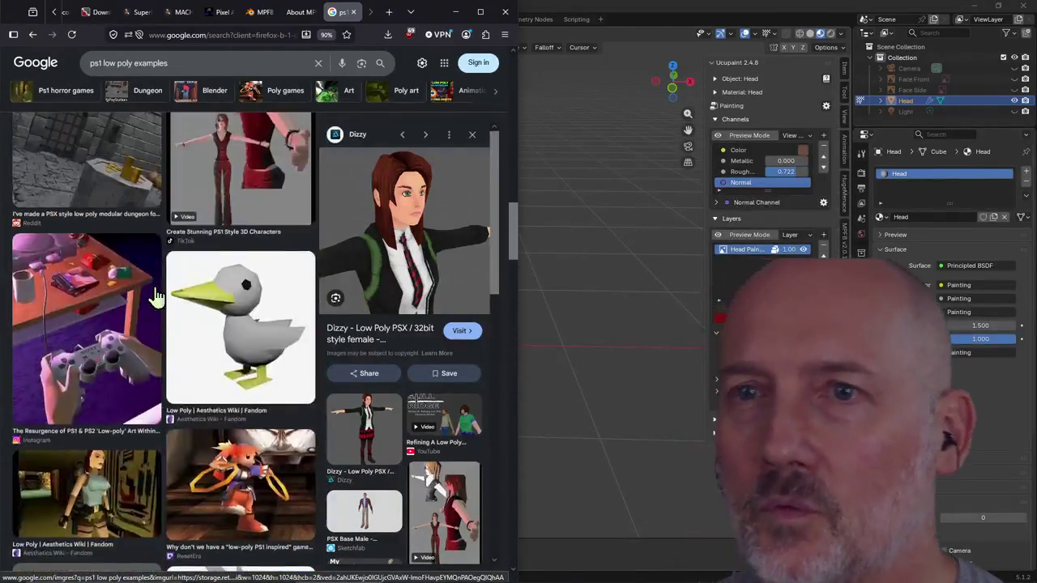
pyautogui.scroll(3, 154, 295)
pyautogui.scroll(1, 156, 296)
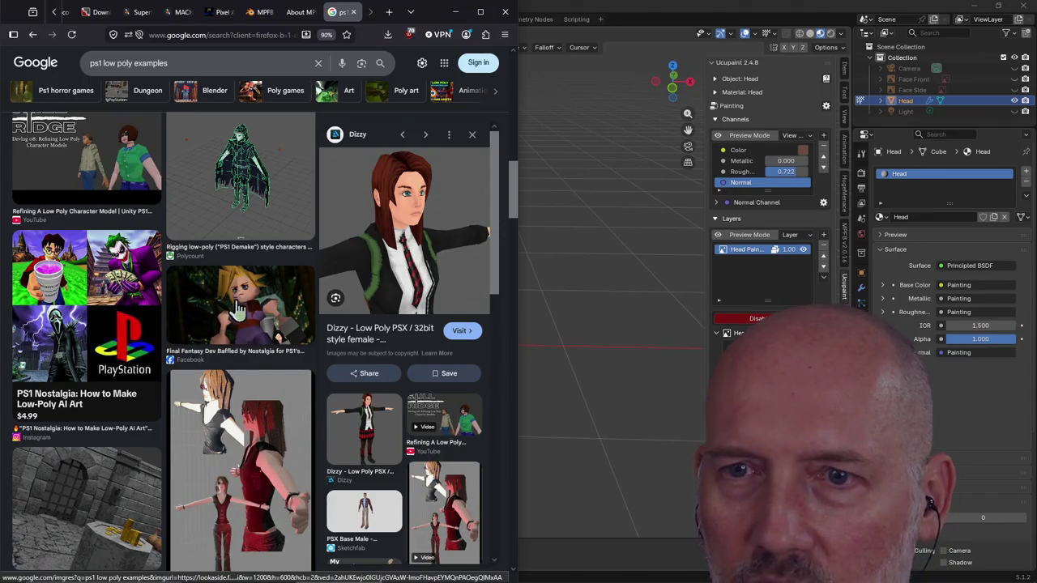
# Preview the Polycount 'PS1 Demake' rigging result and run a Google Lens search on it
pyautogui.scroll(3, 241, 306)
pyautogui.scroll(2, 241, 306)
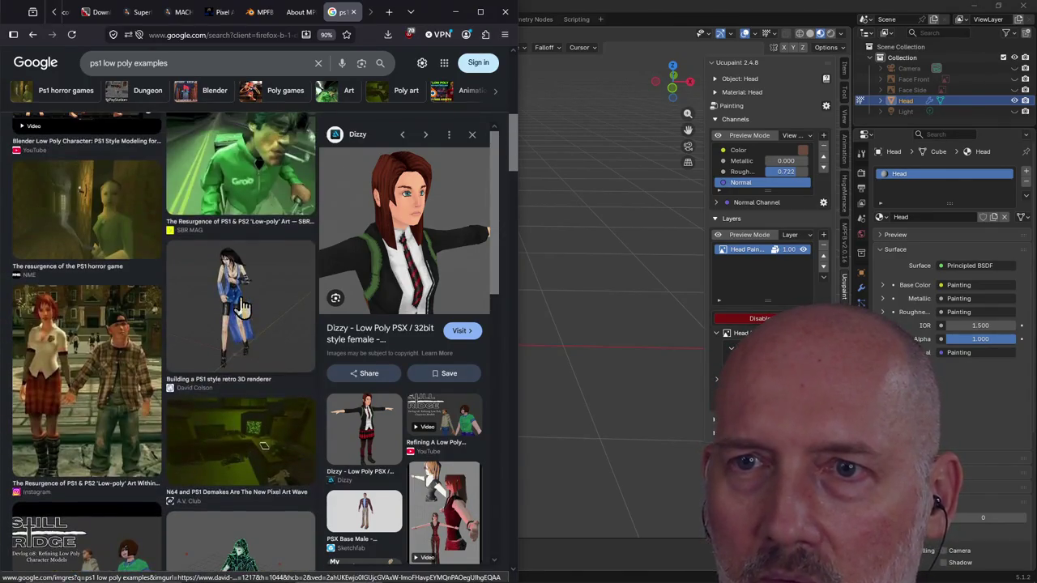
pyautogui.scroll(4, 232, 298)
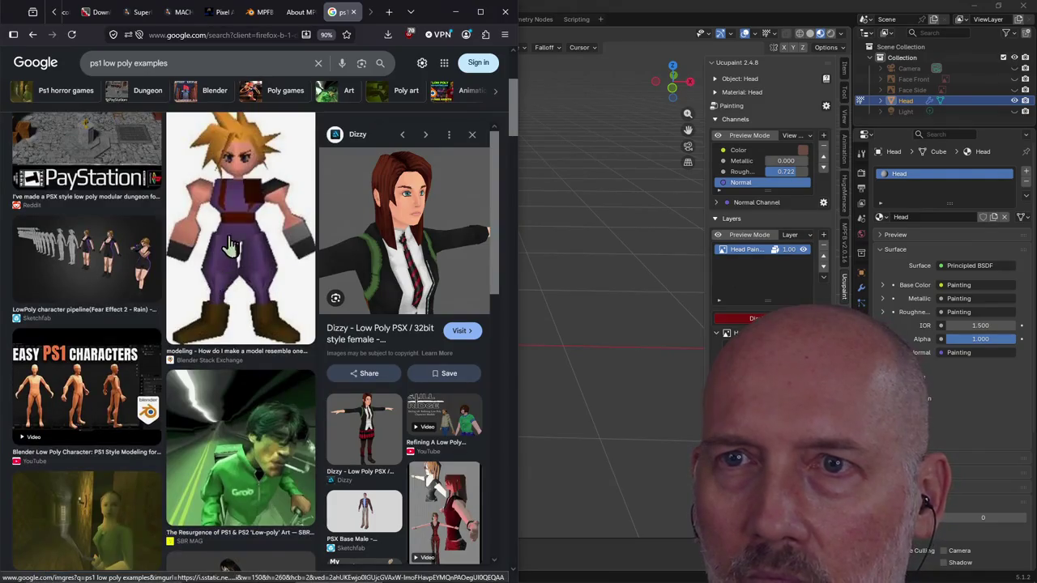
pyautogui.scroll(3, 230, 245)
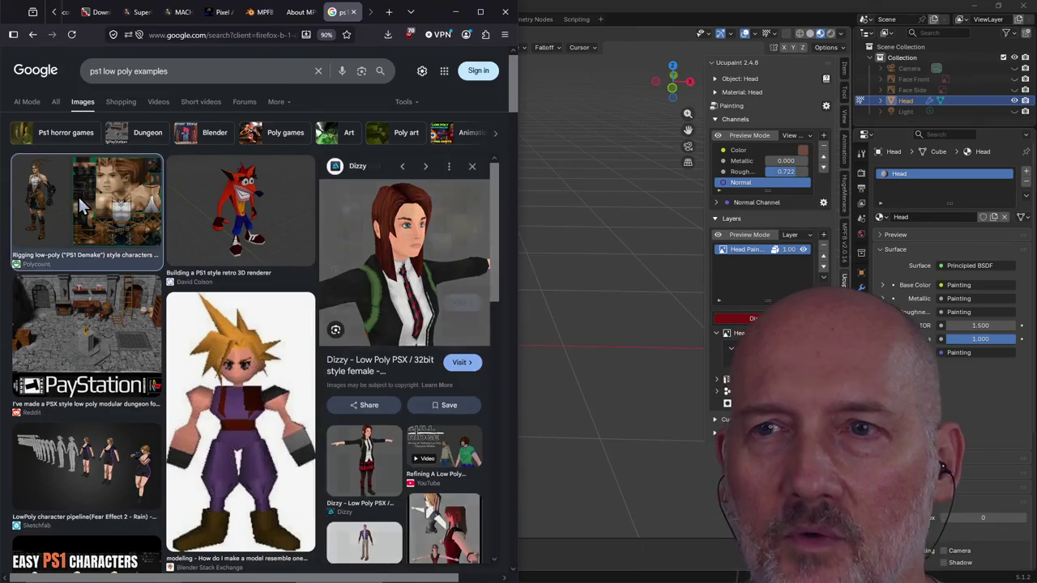
pyautogui.click(79, 198)
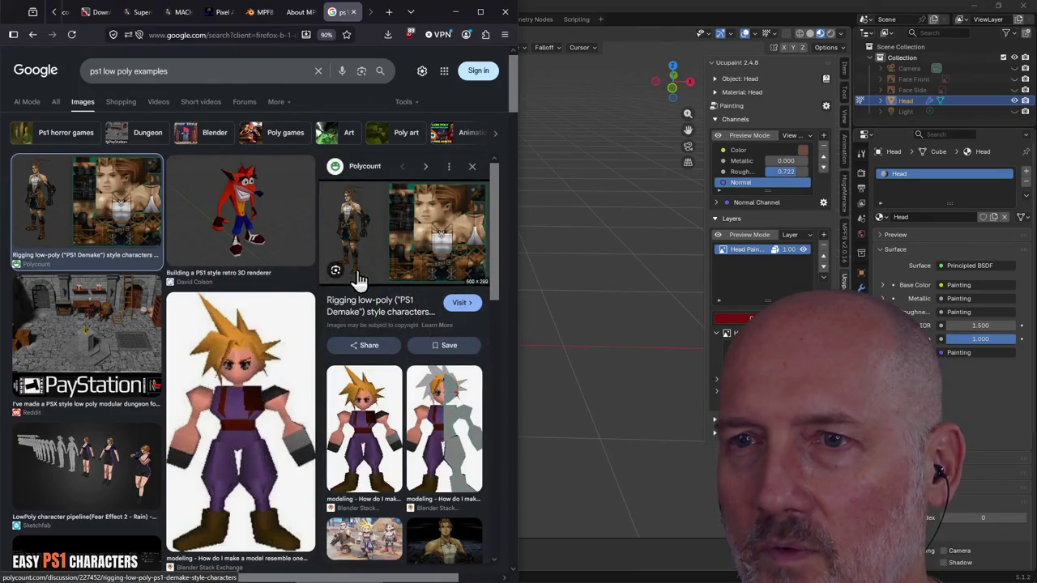
pyautogui.click(335, 272)
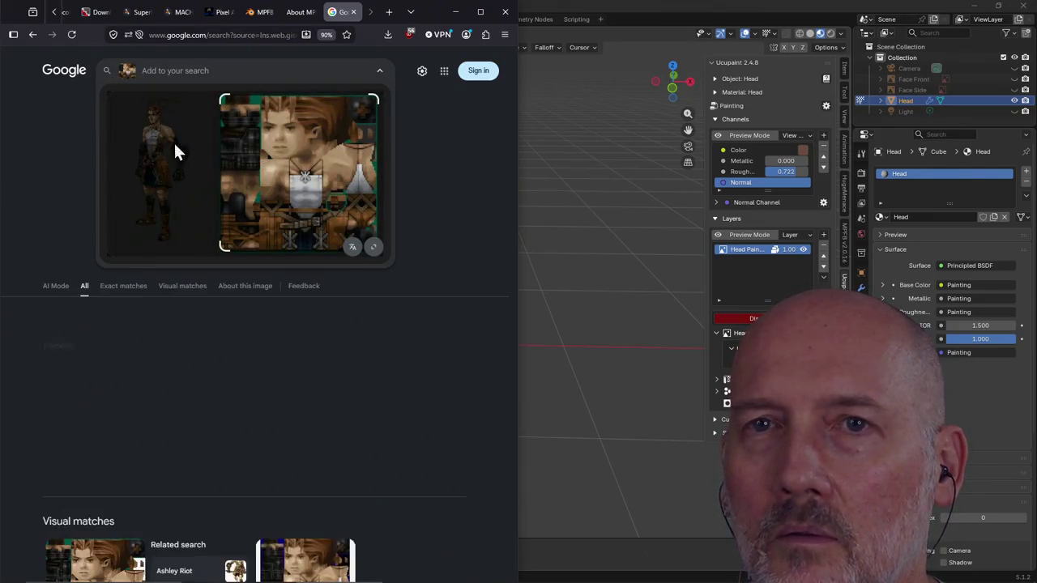
# Leave the visual matches for the 'ps1 low poly examples' results and open the Polycount rigging thread
pyautogui.scroll(-2, 49, 158)
pyautogui.scroll(-2, 49, 157)
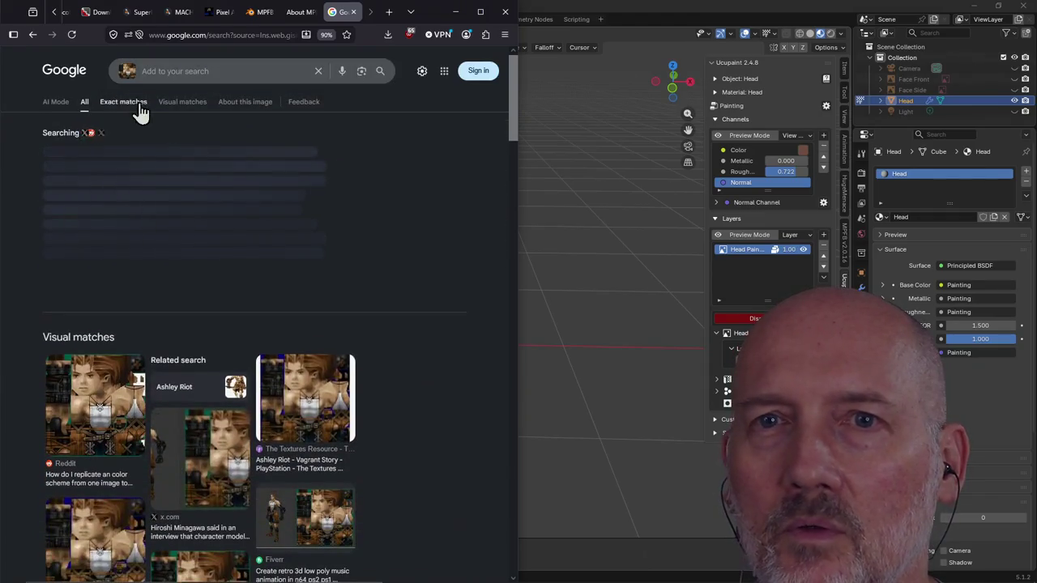
pyautogui.click(33, 34)
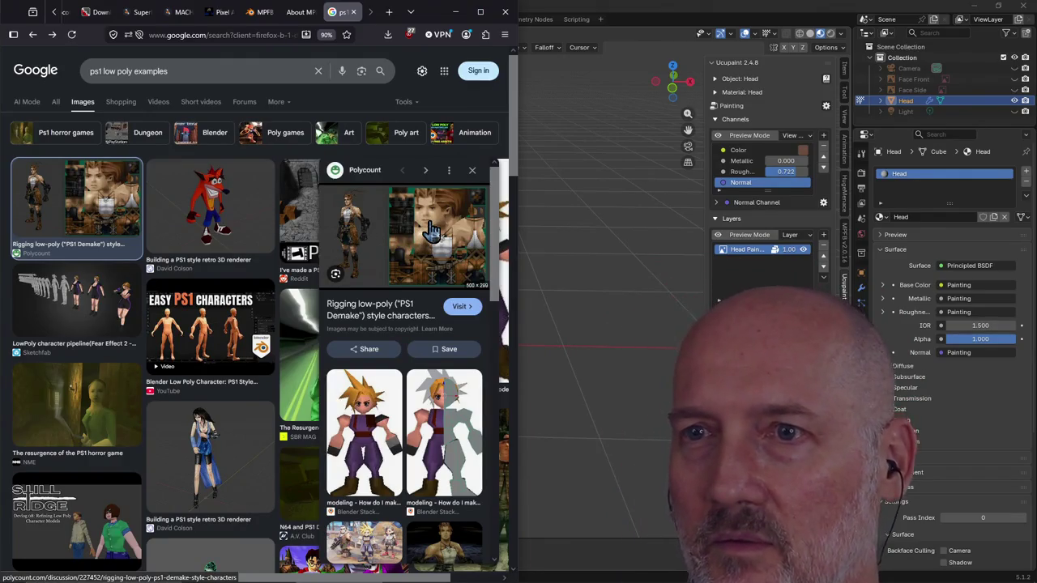
pyautogui.click(391, 235)
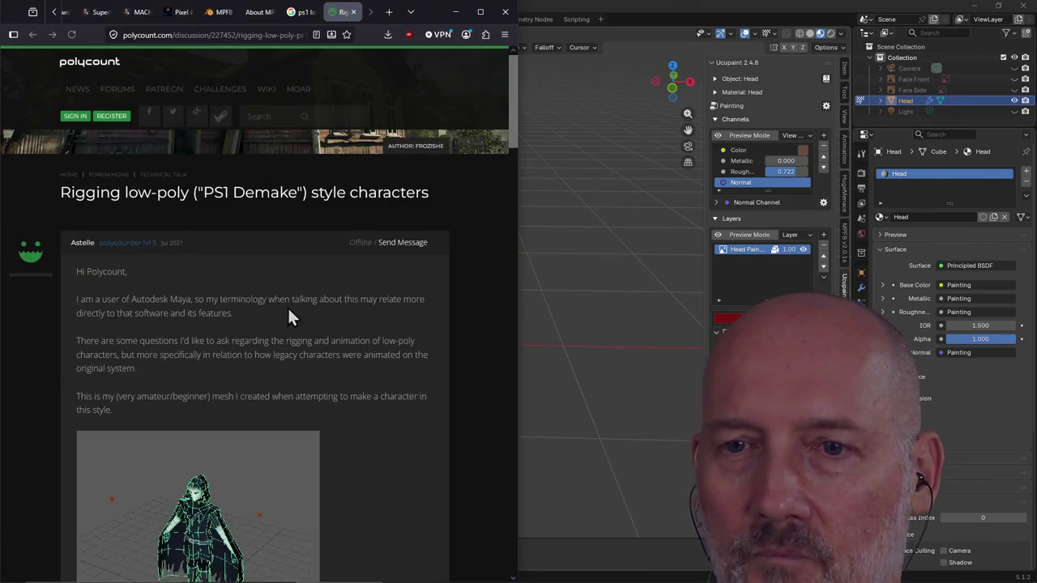
# Enlarge the Vagrant Story texture image, step to the next image, and close the viewer
pyautogui.scroll(-3, 322, 326)
pyautogui.scroll(-6, 321, 326)
pyautogui.scroll(2, 322, 326)
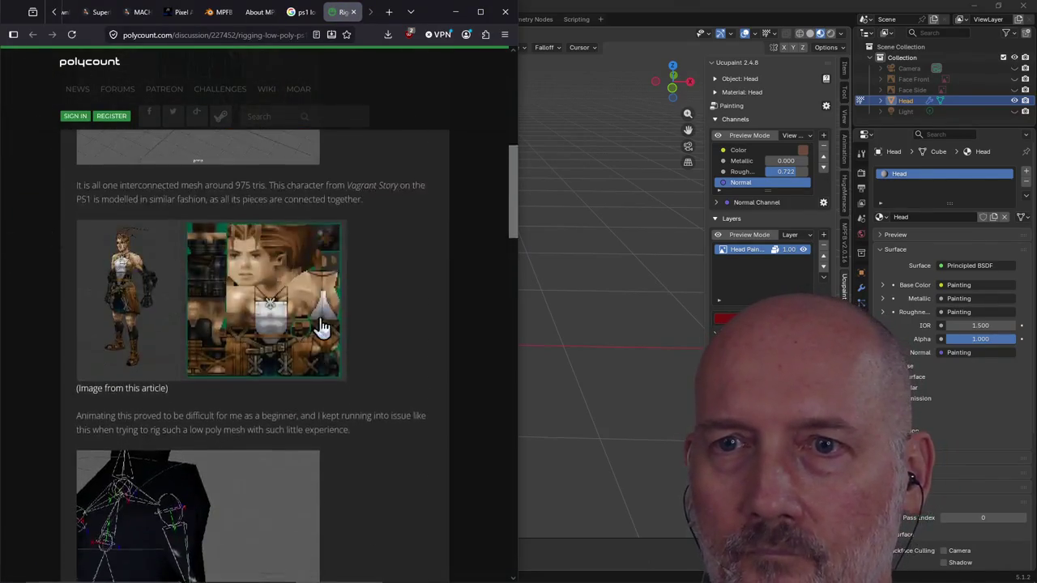
pyautogui.scroll(1, 324, 327)
pyautogui.click(235, 389)
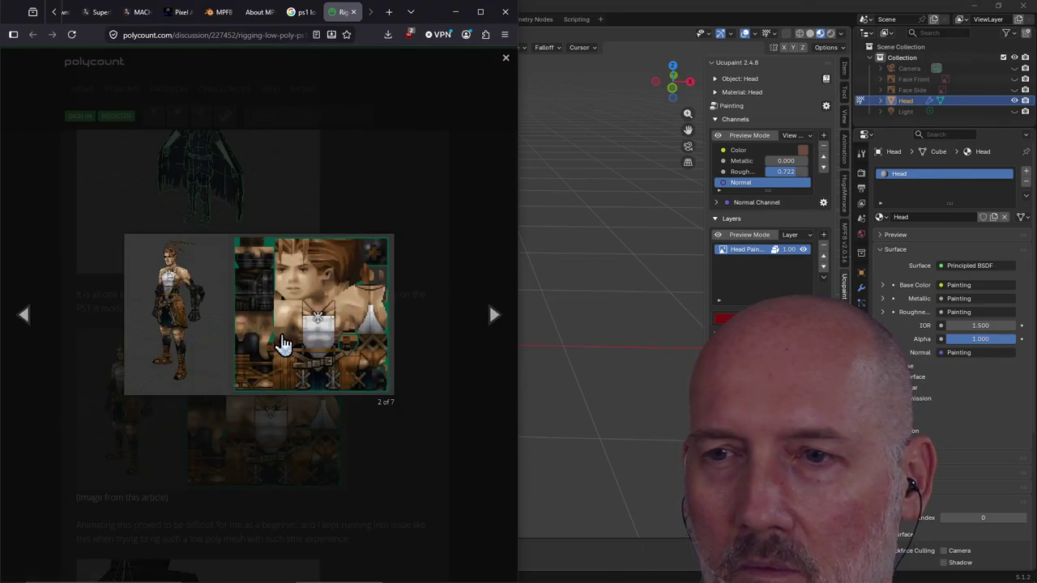
pyautogui.click(354, 384)
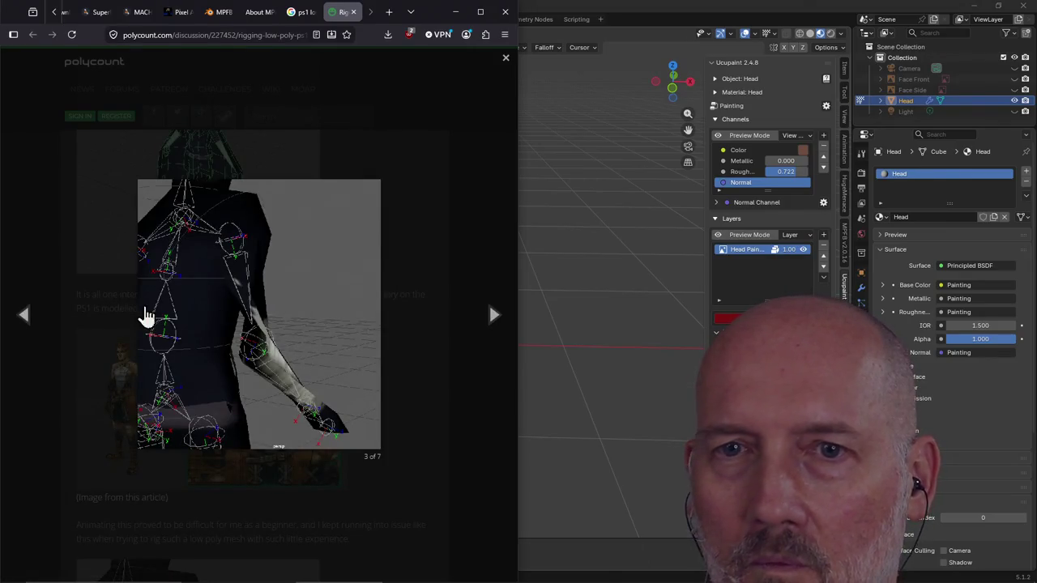
pyautogui.click(45, 236)
# Scroll through the thread's posts and the author's low-poly character mesh
pyautogui.scroll(-1, 258, 303)
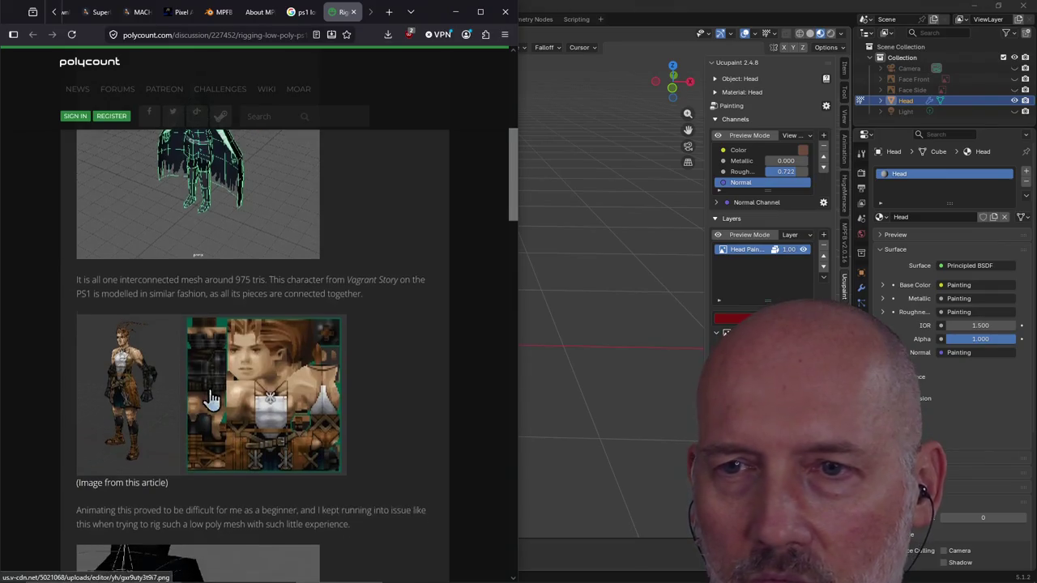
pyautogui.scroll(-4, 131, 319)
pyautogui.scroll(-5, 162, 322)
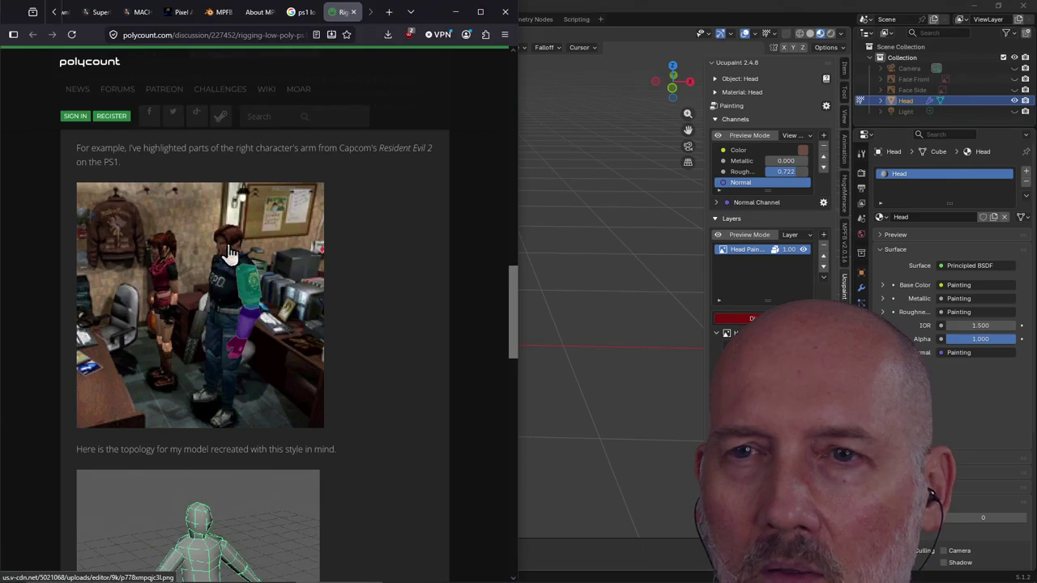
pyautogui.scroll(-3, 195, 285)
pyautogui.scroll(-2, 208, 267)
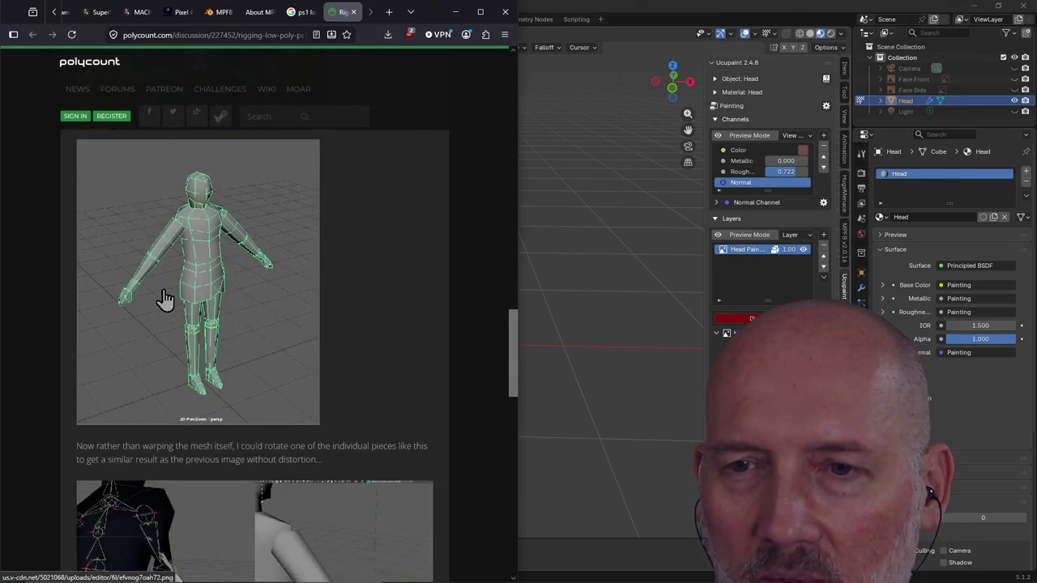
pyautogui.scroll(-3, 166, 301)
pyautogui.scroll(-3, 264, 287)
pyautogui.scroll(-3, 265, 288)
pyautogui.scroll(-3, 265, 287)
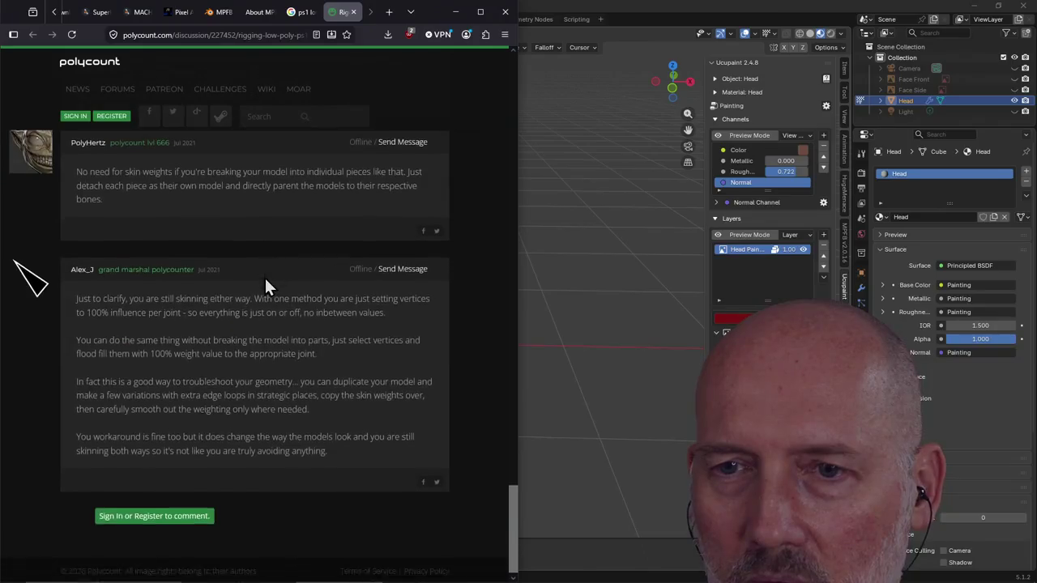
pyautogui.scroll(6, 265, 288)
pyautogui.scroll(7, 265, 288)
pyautogui.scroll(5, 266, 287)
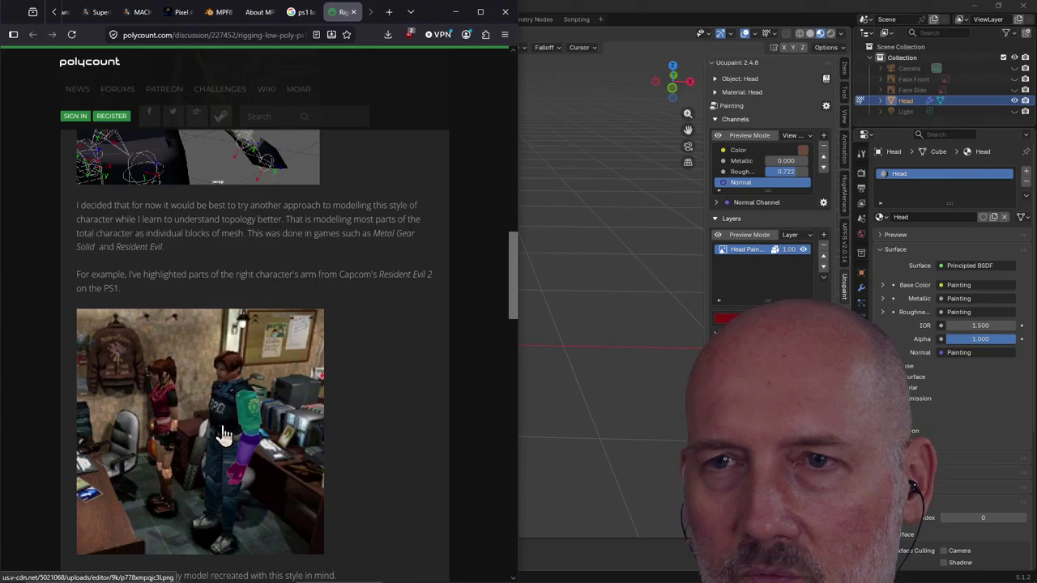
pyautogui.scroll(2, 224, 435)
pyautogui.scroll(7, 220, 348)
pyautogui.scroll(-2, 224, 332)
pyautogui.scroll(-2, 225, 324)
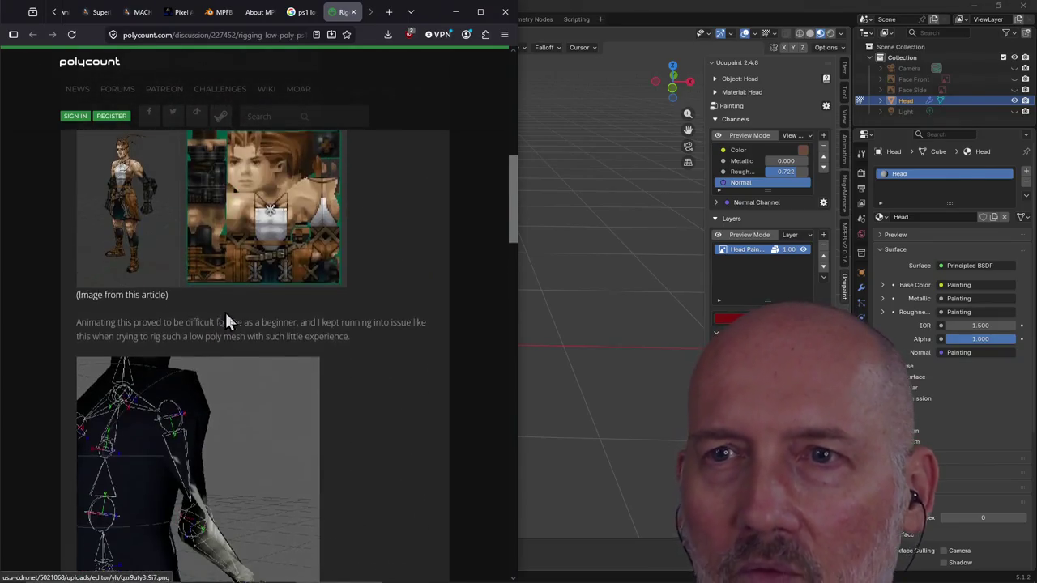
pyautogui.scroll(1, 226, 321)
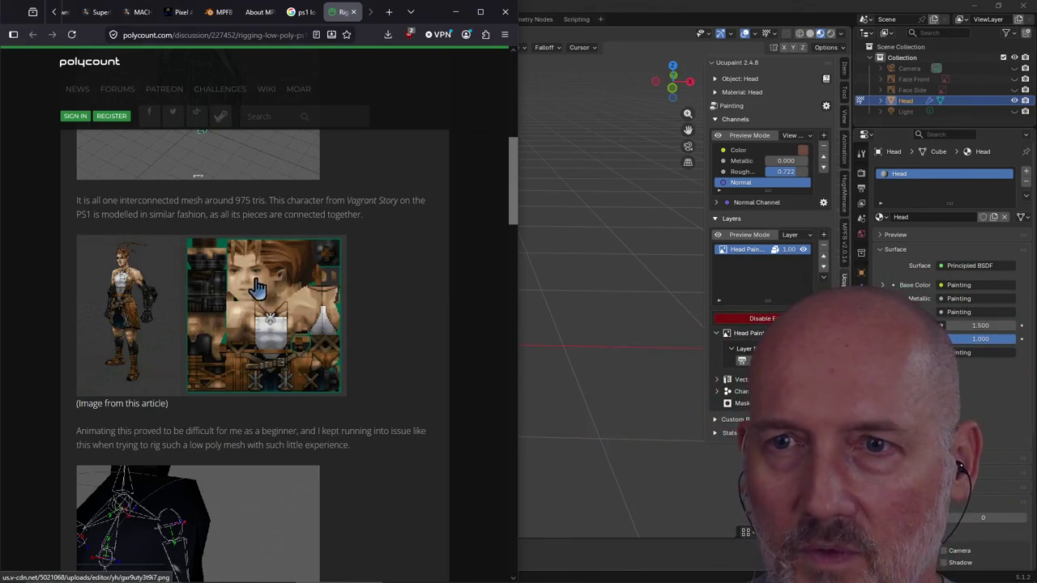
pyautogui.scroll(10, 285, 252)
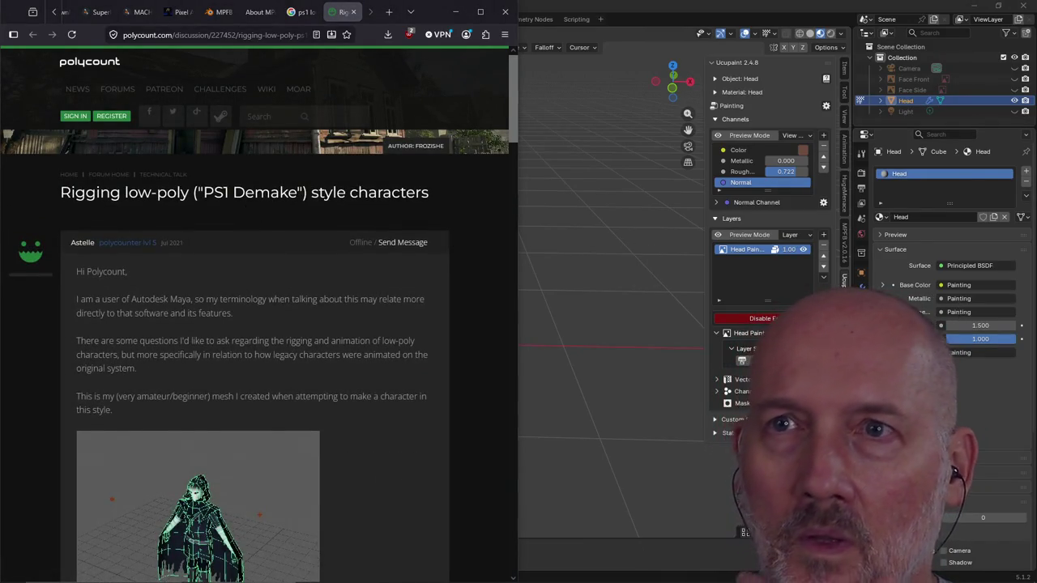
# Bring the Blender window forward, then switch back to the browser
pyautogui.click(753, 9)
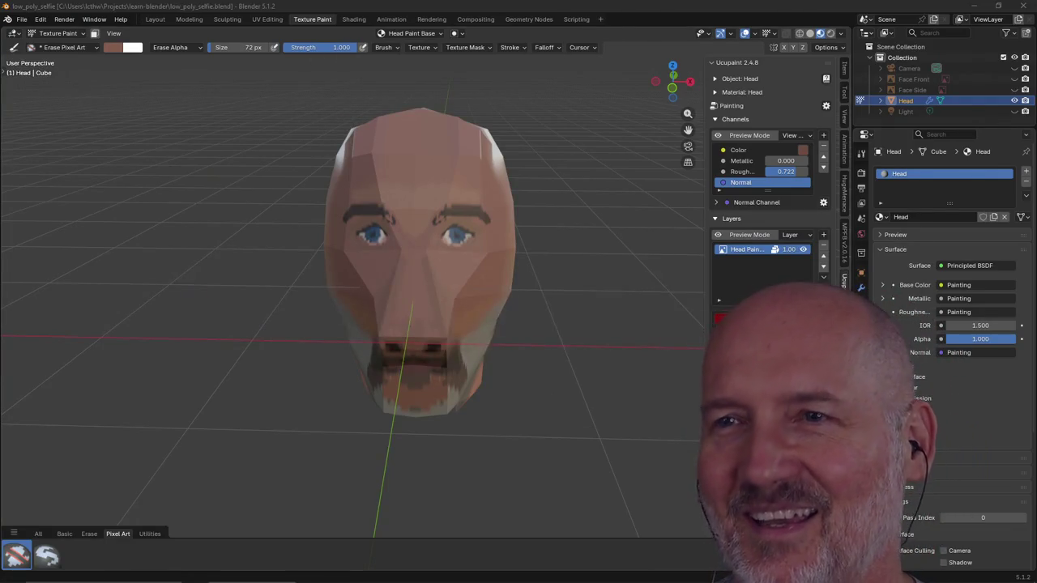
pyautogui.hotkey('alt', 'Tab')
pyautogui.click(518, 291)
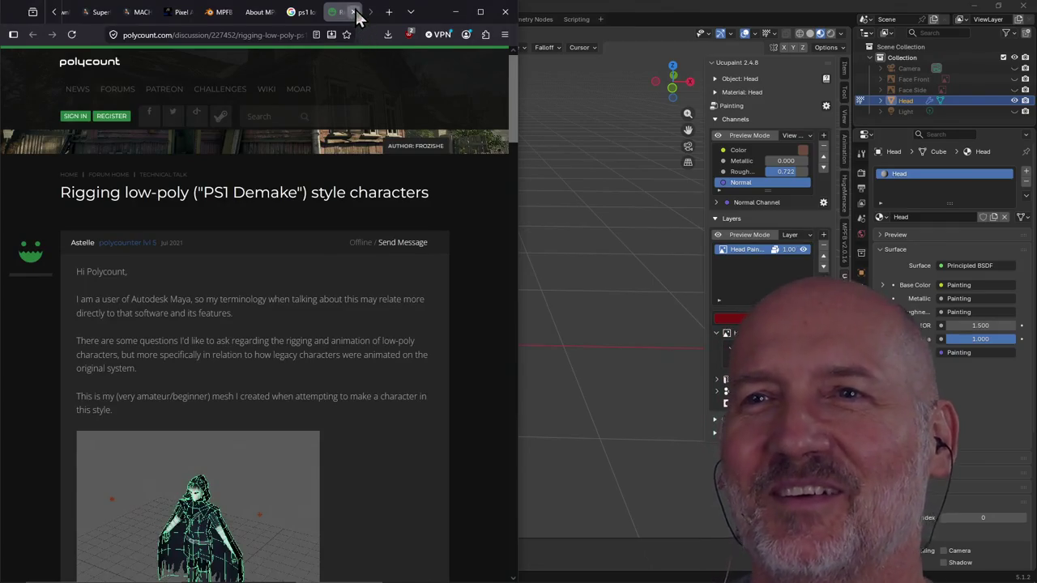
# Browse the ps1 low poly image results and preview the Pinterest 'Low poly love' image
pyautogui.click(345, 13)
pyautogui.scroll(-1, 205, 279)
pyautogui.scroll(-2, 205, 279)
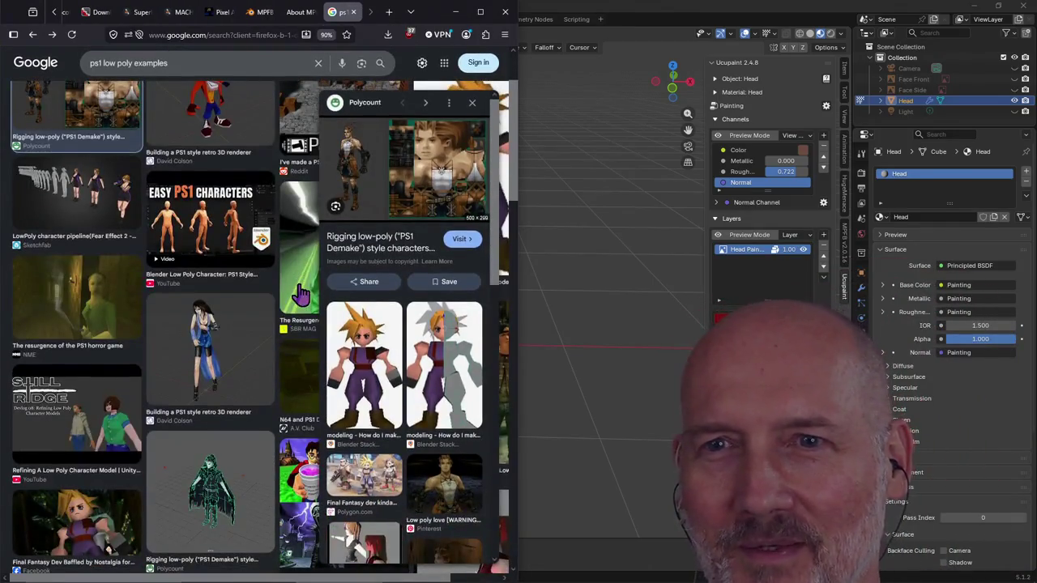
pyautogui.scroll(-2, 177, 277)
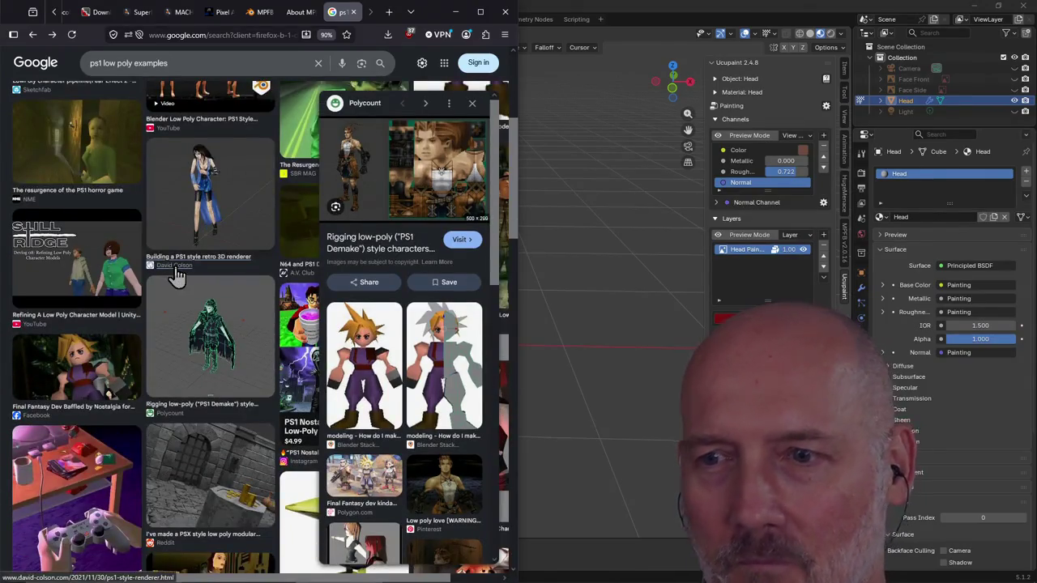
pyautogui.scroll(-2, 174, 276)
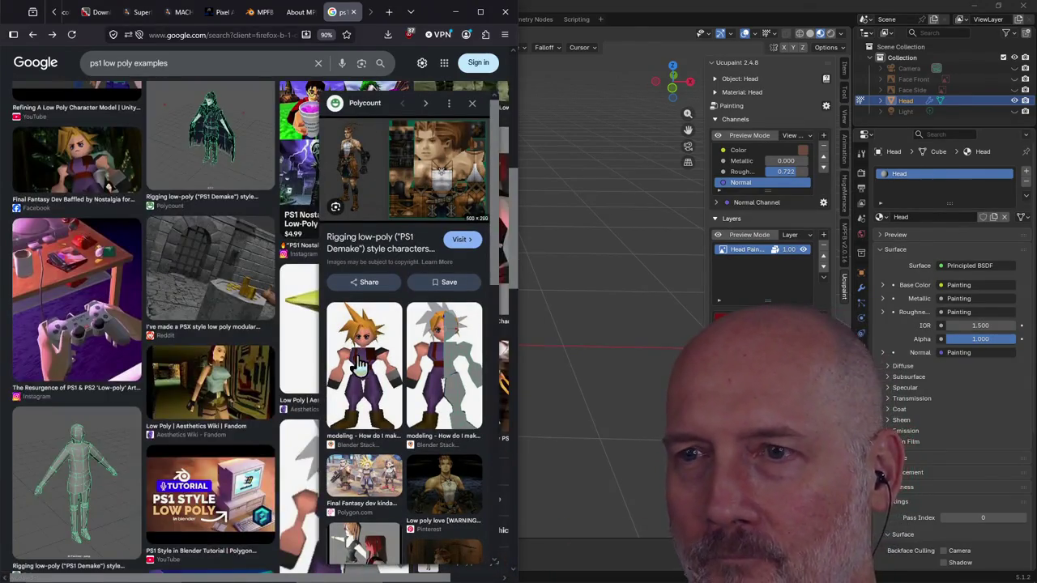
pyautogui.click(448, 490)
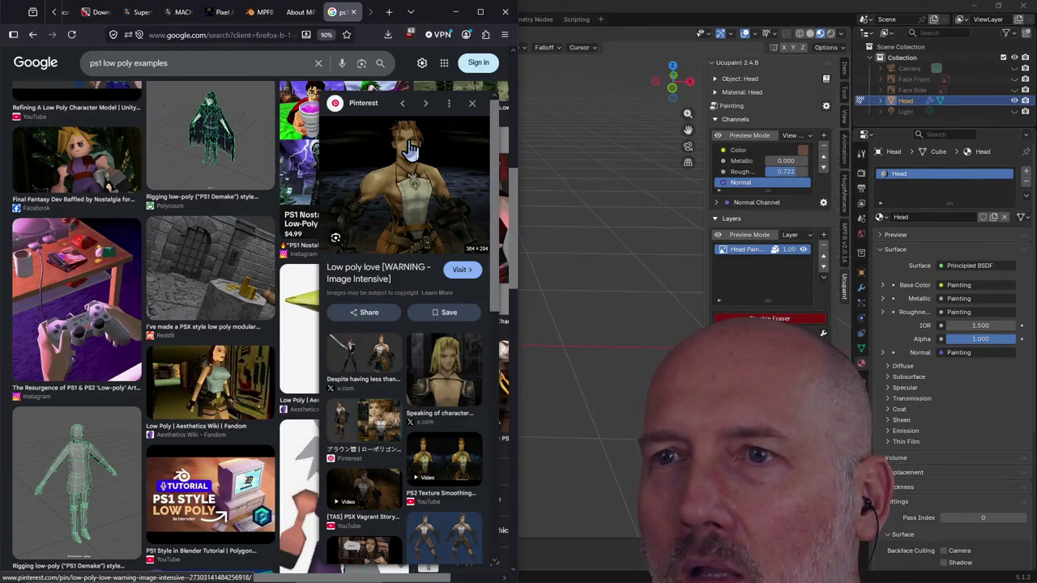
pyautogui.click(471, 108)
# Find the Lara 'Low Poly | Aesthetics Wiki' result and open its page in a new tab
pyautogui.scroll(-4, 126, 334)
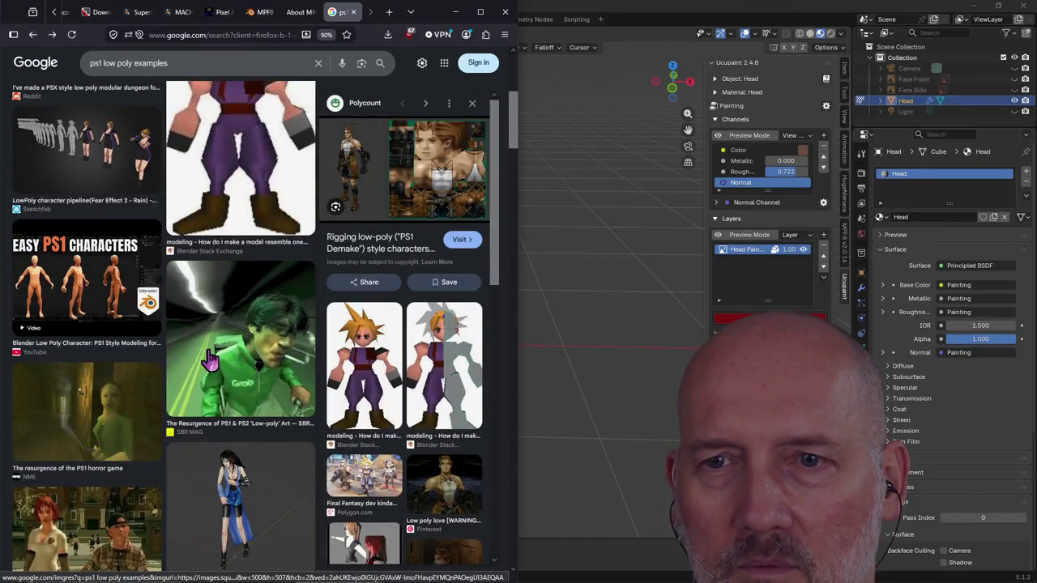
pyautogui.scroll(-2, 209, 358)
pyautogui.scroll(-3, 196, 414)
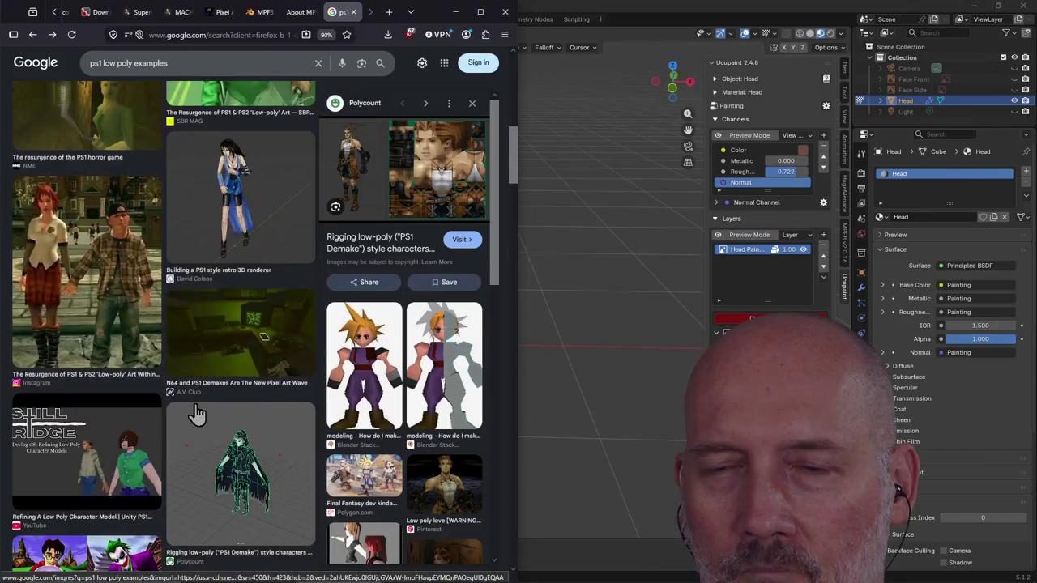
pyautogui.scroll(-2, 197, 414)
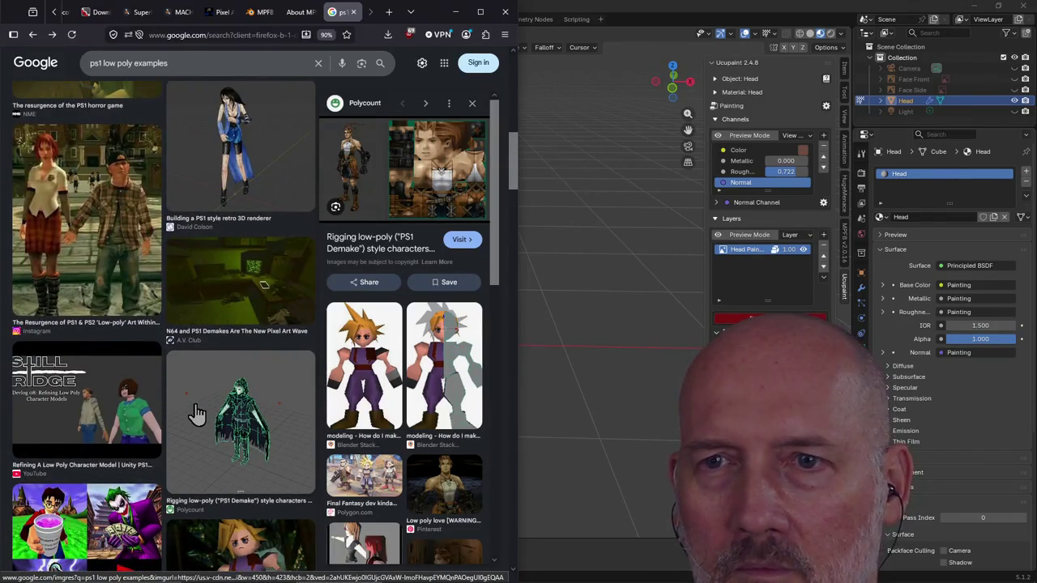
pyautogui.scroll(-1, 197, 414)
pyautogui.scroll(-3, 231, 401)
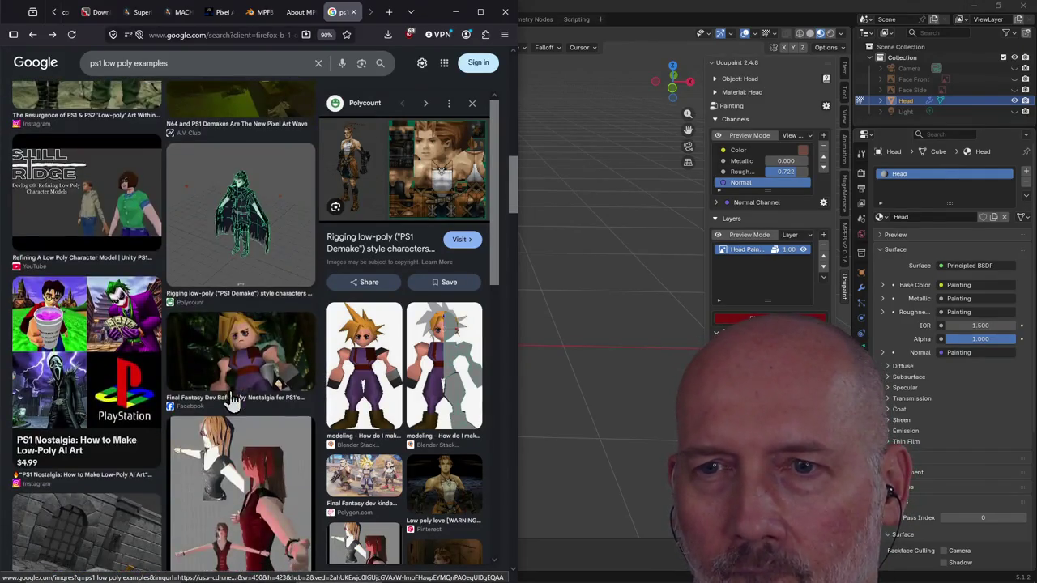
pyautogui.scroll(-4, 234, 405)
pyautogui.scroll(-4, 237, 407)
pyautogui.scroll(-2, 237, 407)
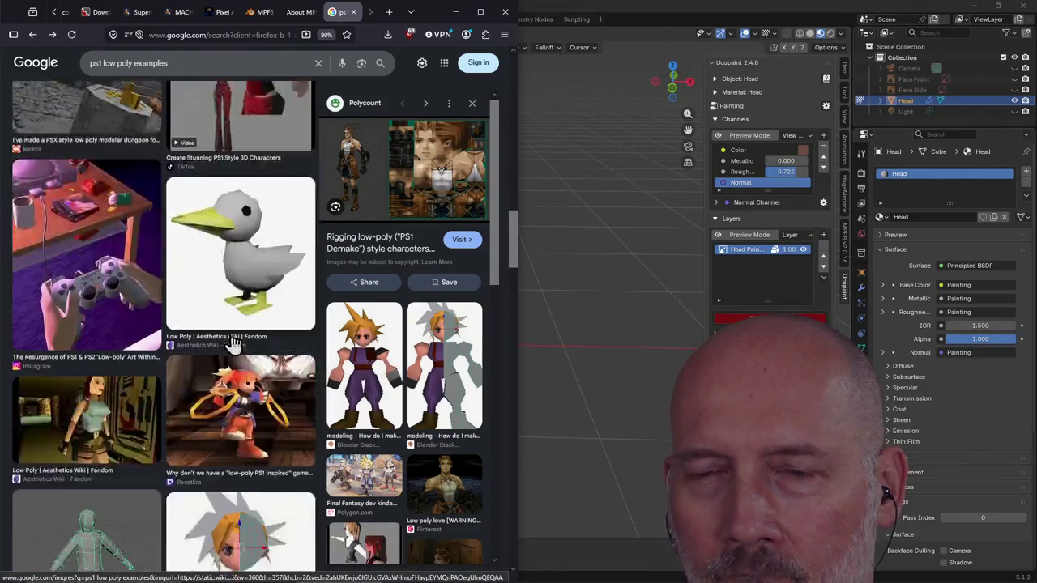
pyautogui.scroll(-3, 235, 348)
pyautogui.scroll(-2, 233, 302)
pyautogui.scroll(1, 233, 302)
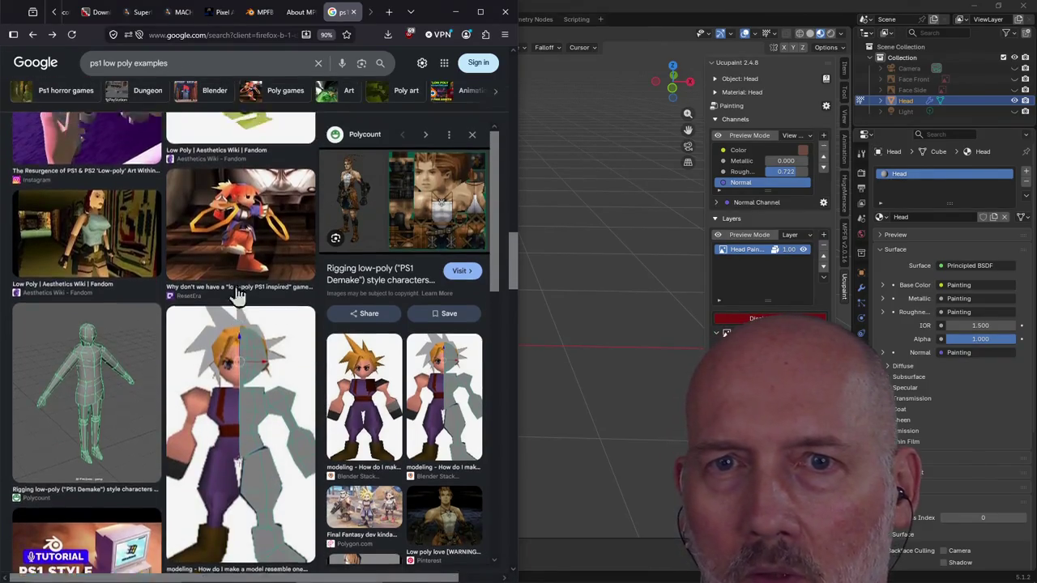
pyautogui.scroll(1, 69, 285)
pyautogui.click(69, 285)
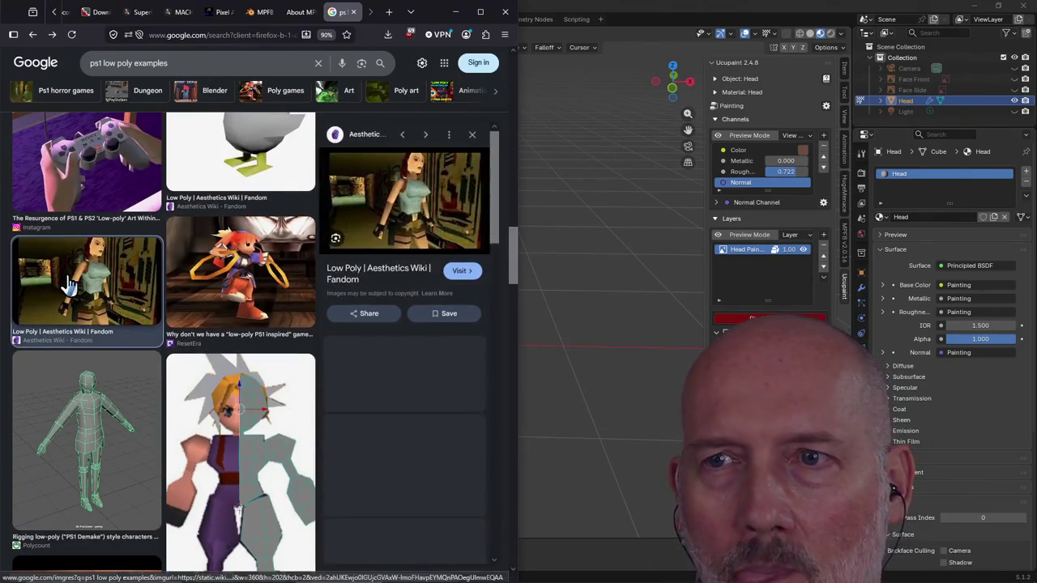
pyautogui.click(464, 272)
pyautogui.click(316, 12)
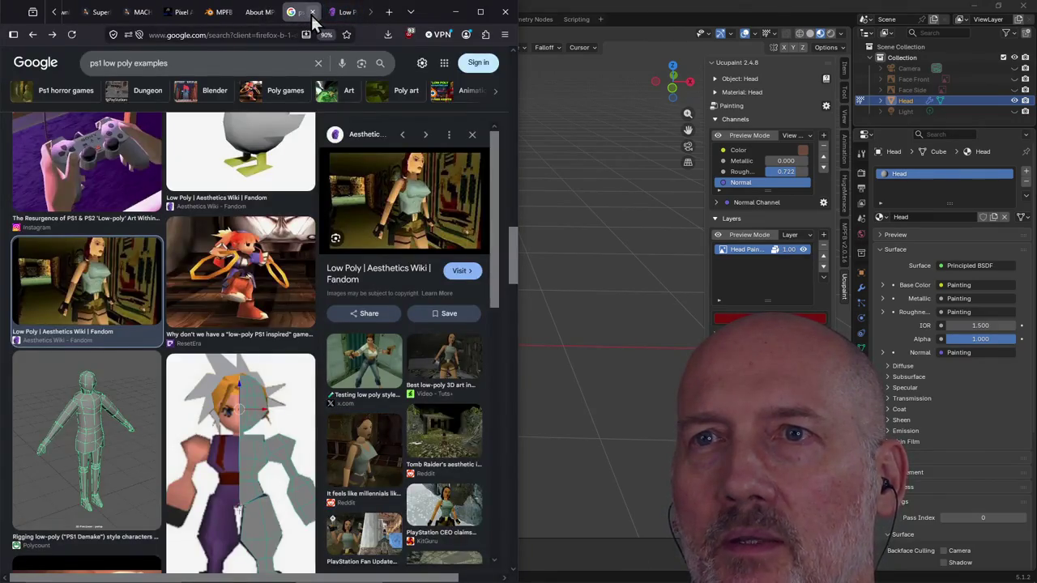
# Glance at the Low Poly wiki page, then close the ps1 low poly image search
pyautogui.click(342, 12)
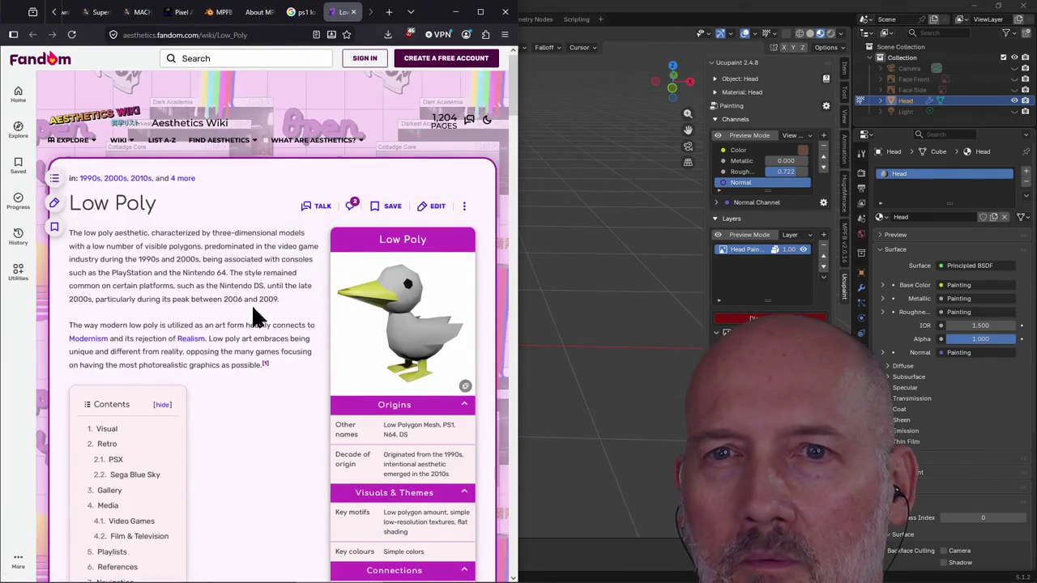
pyautogui.scroll(-3, 253, 316)
pyautogui.scroll(-5, 253, 316)
pyautogui.scroll(-3, 253, 315)
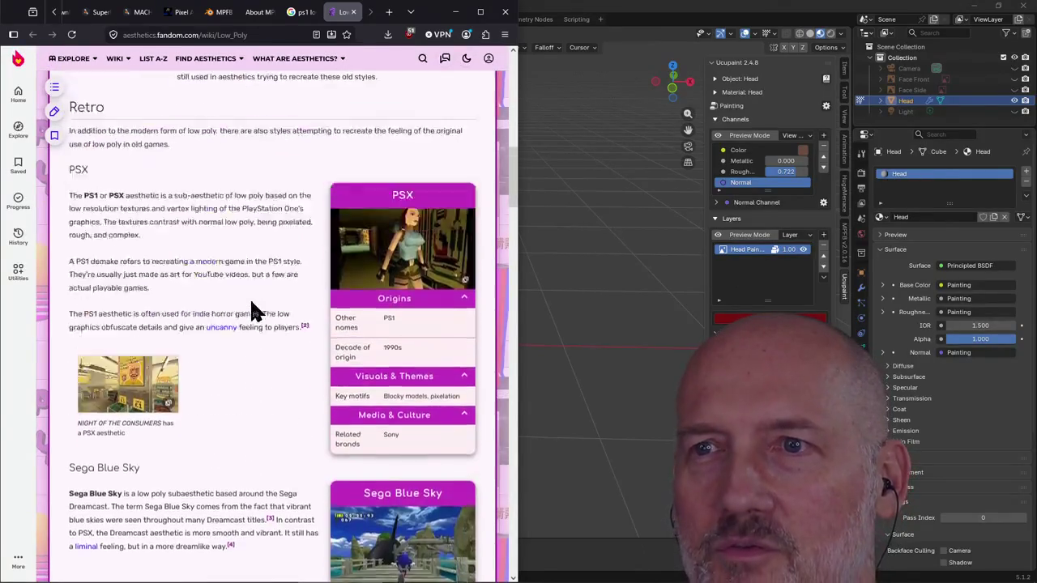
pyautogui.scroll(2, 251, 312)
pyautogui.scroll(3, 250, 300)
pyautogui.scroll(5, 267, 243)
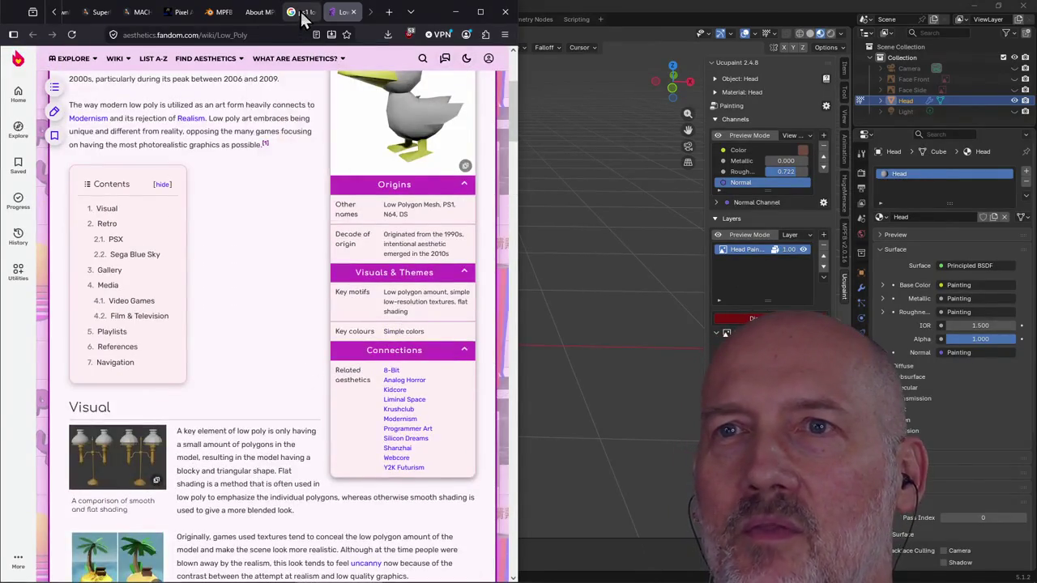
pyautogui.click(302, 12)
pyautogui.click(314, 12)
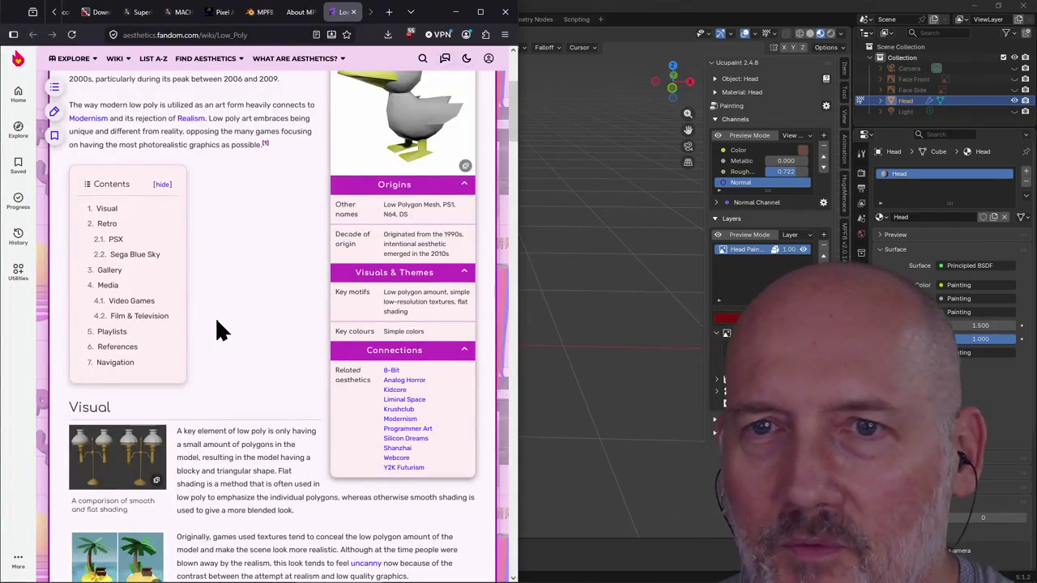
# Check the Low Poly page's web address, briefly view the Blender head, then return to the wiki
pyautogui.scroll(-3, 216, 320)
pyautogui.scroll(-3, 216, 321)
pyautogui.scroll(-2, 216, 321)
pyautogui.scroll(-1, 217, 321)
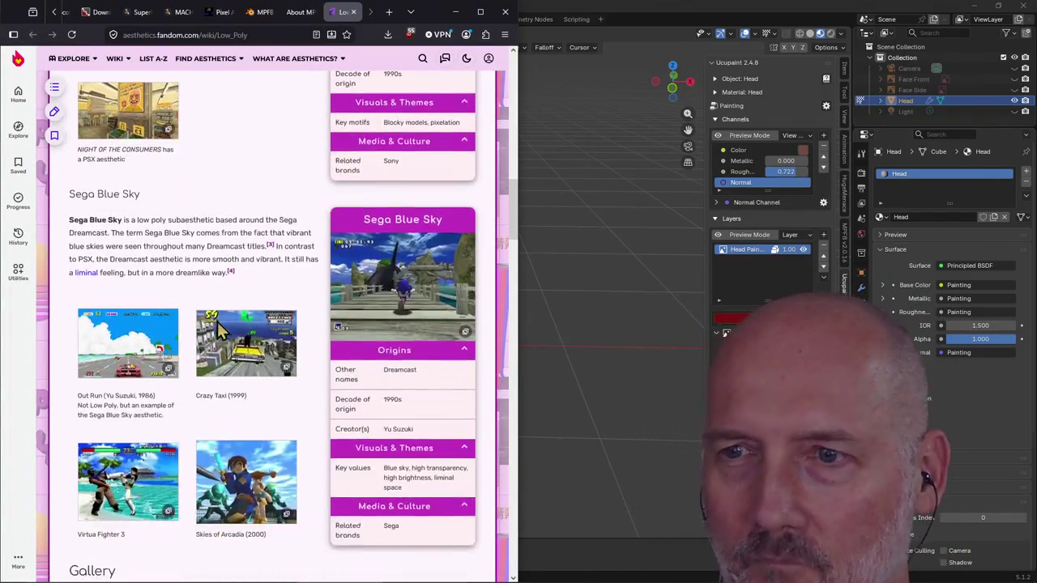
pyautogui.scroll(3, 217, 322)
pyautogui.click(264, 36)
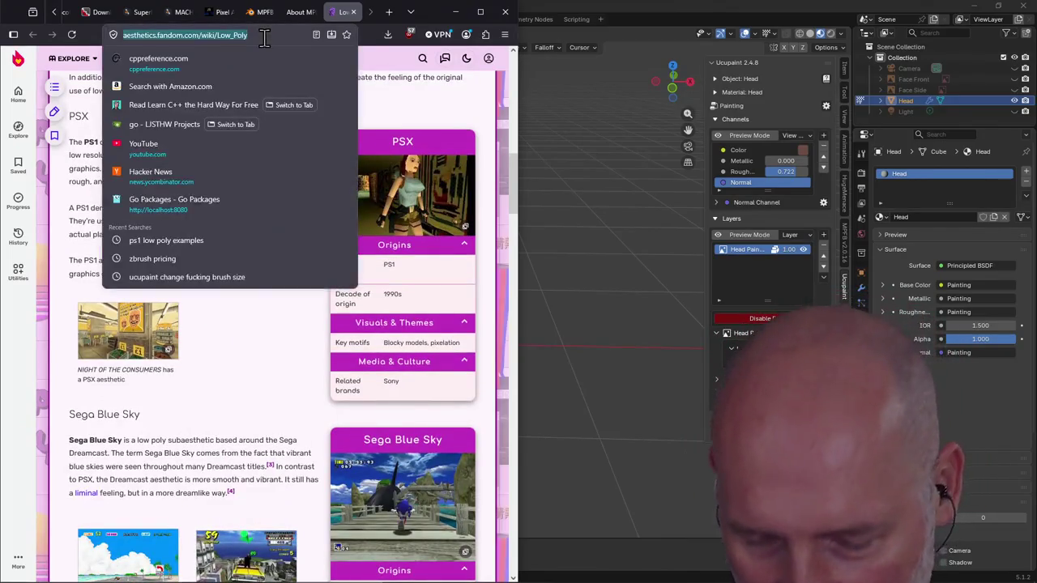
pyautogui.click(233, 379)
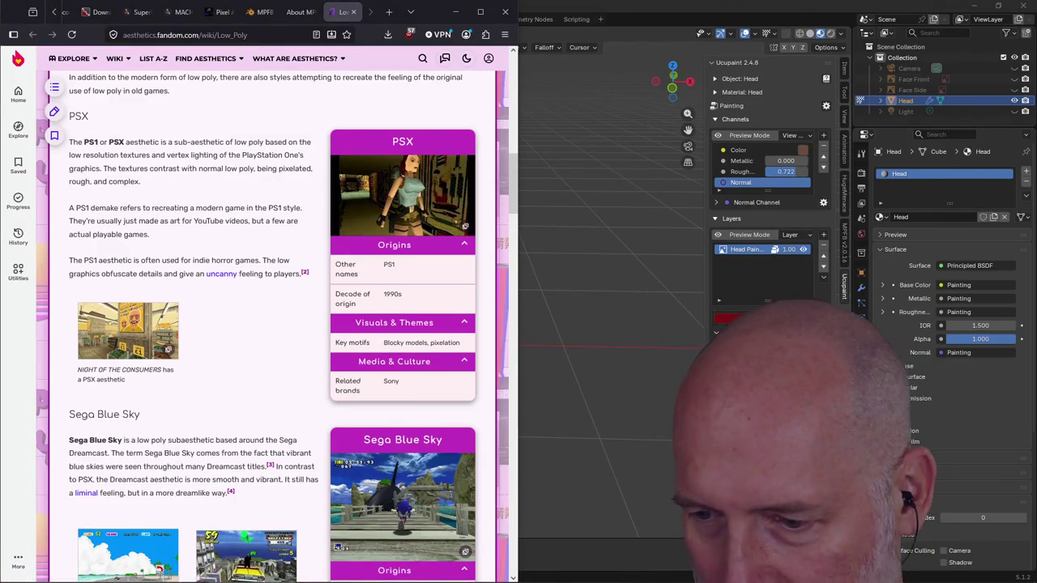
pyautogui.click(455, 11)
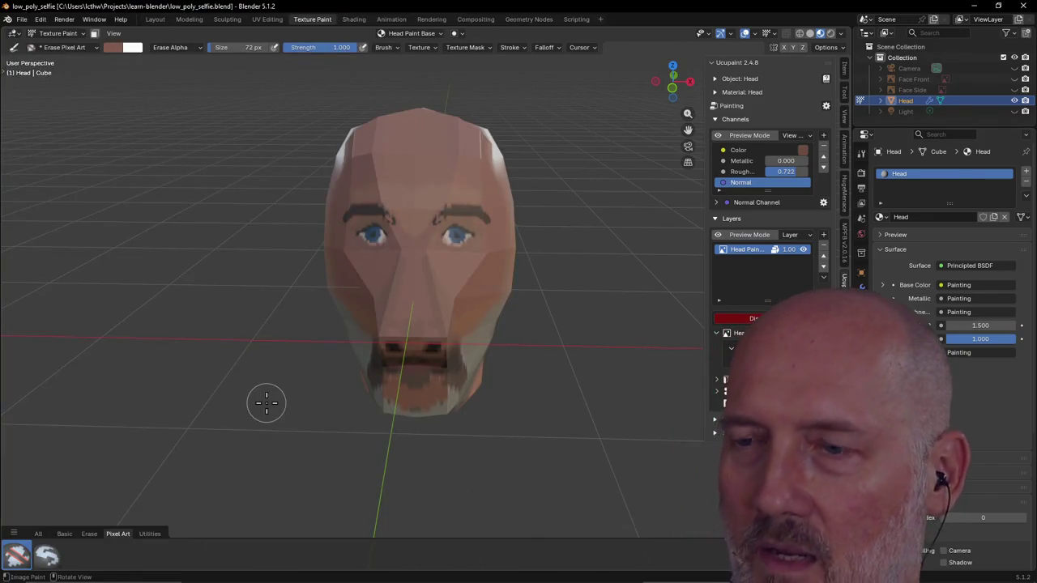
pyautogui.click(266, 403)
pyautogui.hotkey('alt', 'Tab')
pyautogui.hotkey('alt', 'Tab')
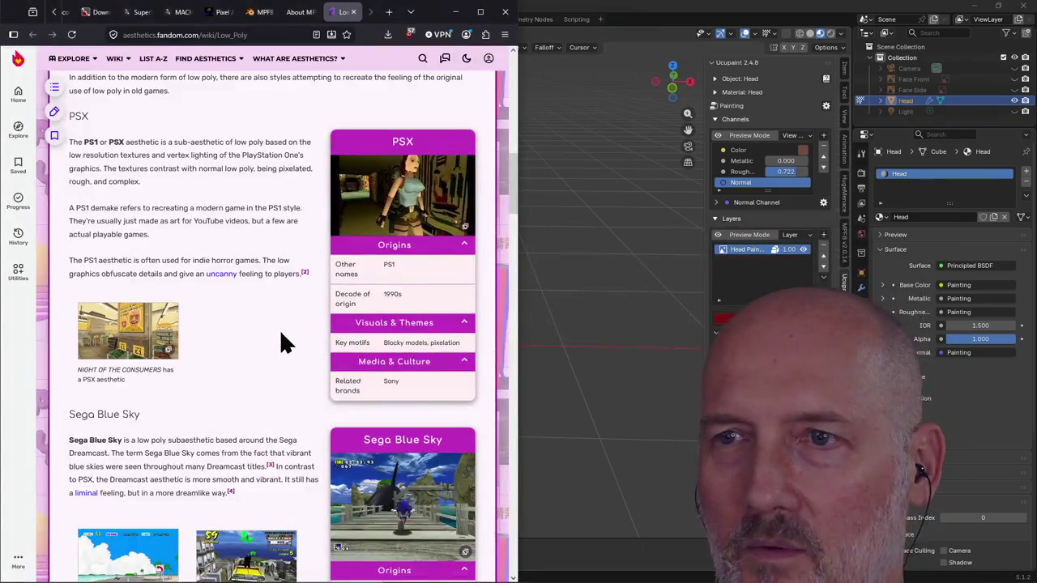
# Read down the Low Poly article and view the PSX TombRaider1 image enlarged
pyautogui.scroll(-3, 264, 281)
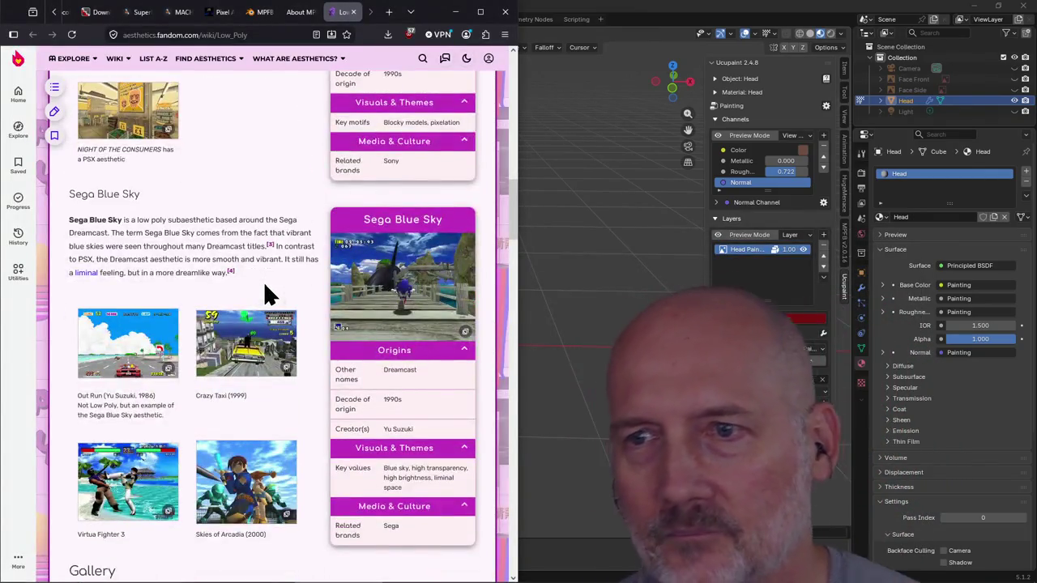
pyautogui.scroll(-2, 266, 288)
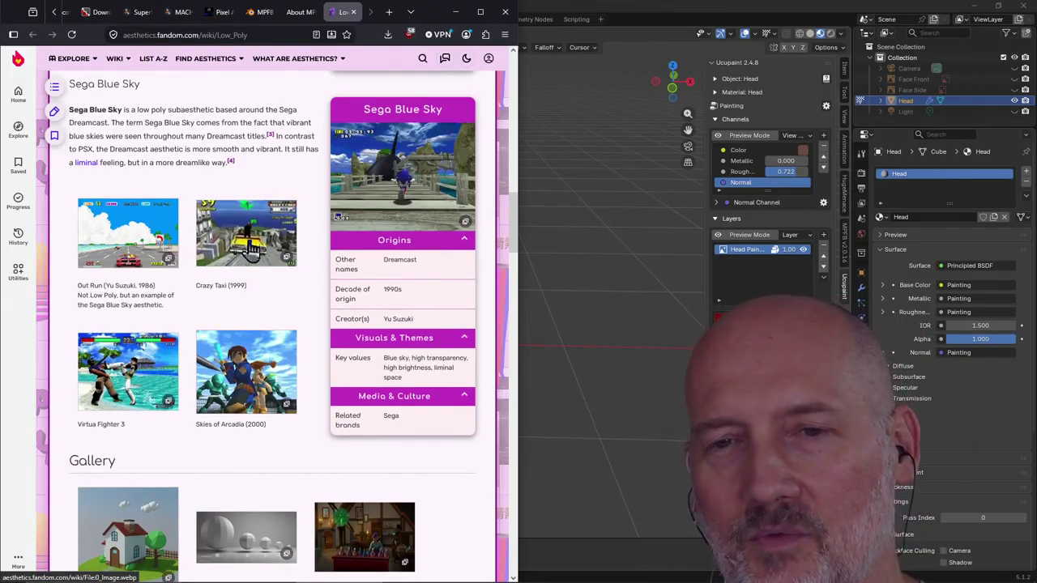
pyautogui.scroll(-1, 251, 291)
pyautogui.scroll(-2, 252, 298)
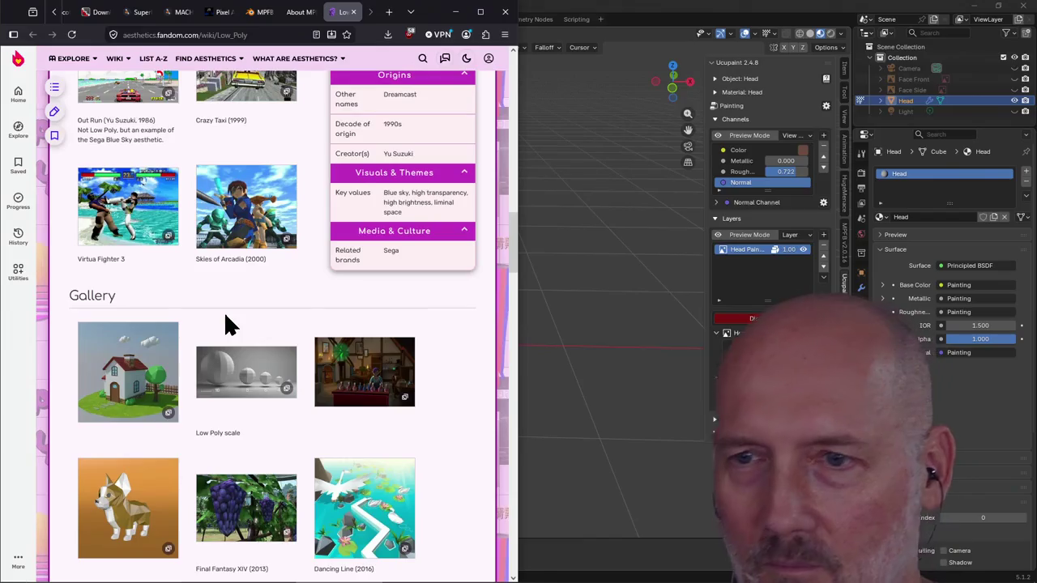
pyautogui.scroll(-3, 224, 300)
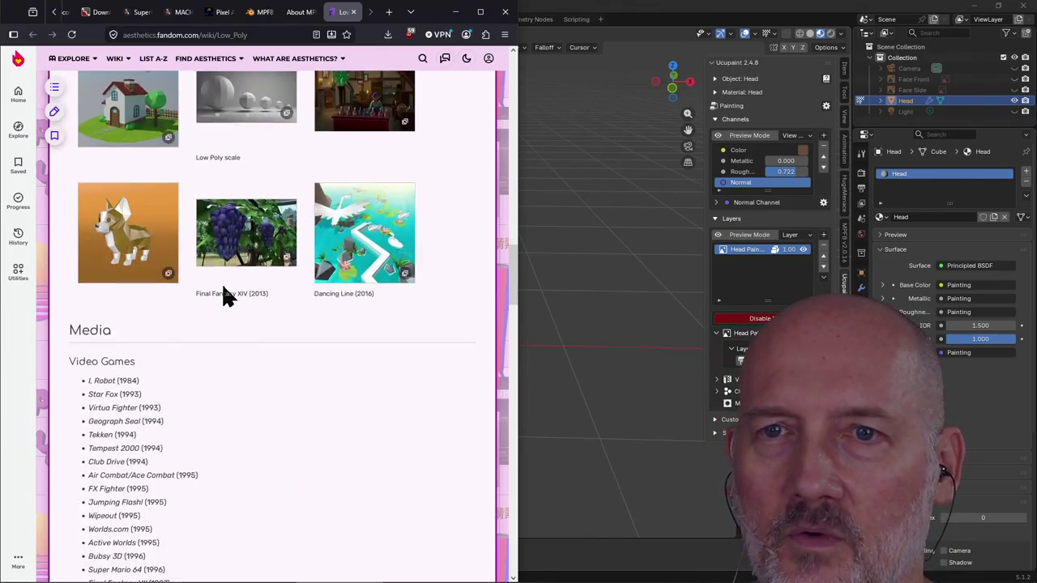
pyautogui.scroll(3, 224, 289)
pyautogui.scroll(5, 223, 289)
pyautogui.scroll(5, 224, 296)
pyautogui.scroll(2, 223, 291)
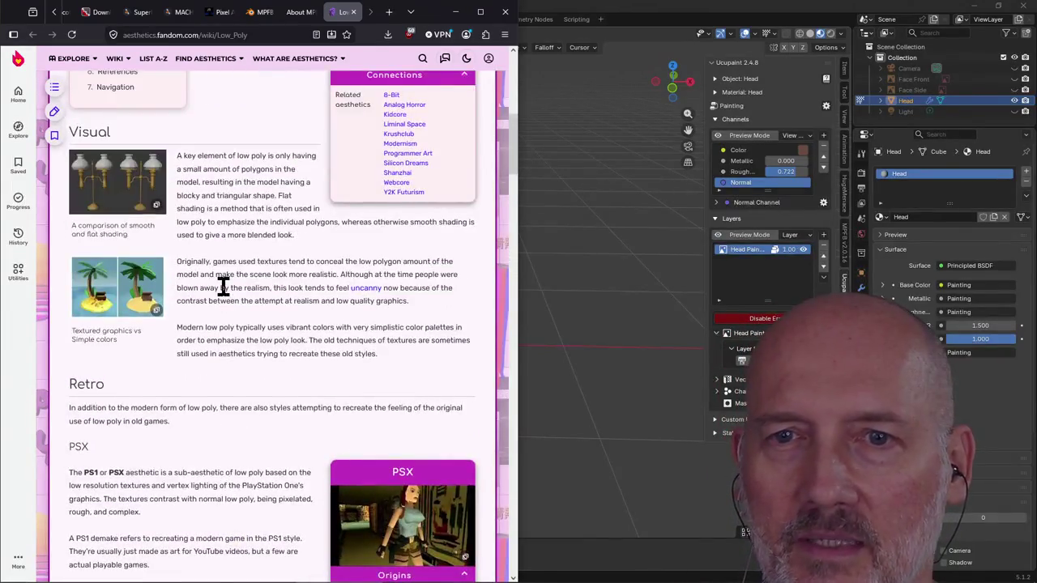
pyautogui.scroll(6, 222, 288)
pyautogui.scroll(-1, 195, 454)
pyautogui.scroll(1, 231, 430)
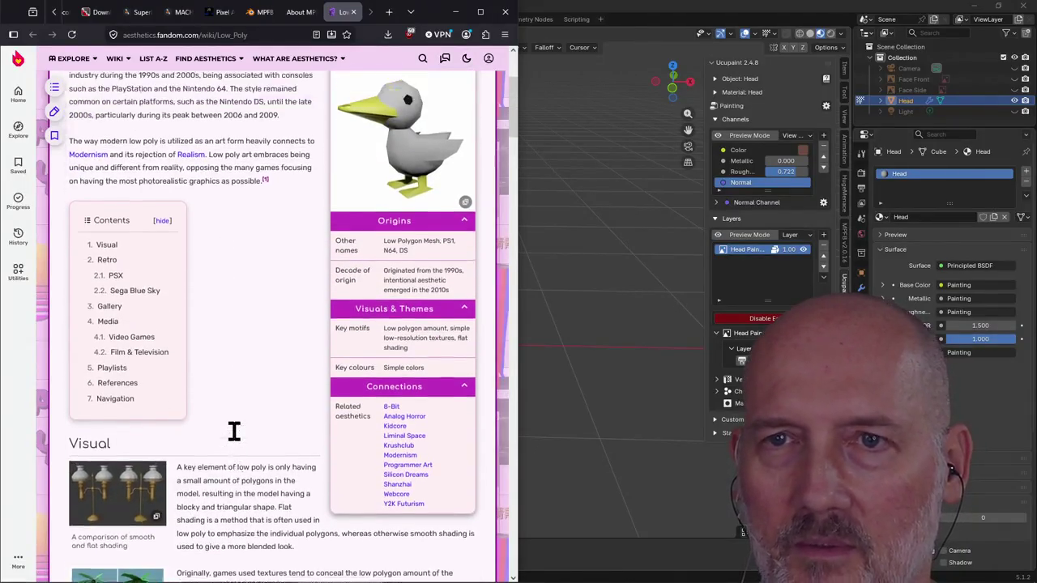
pyautogui.scroll(4, 238, 440)
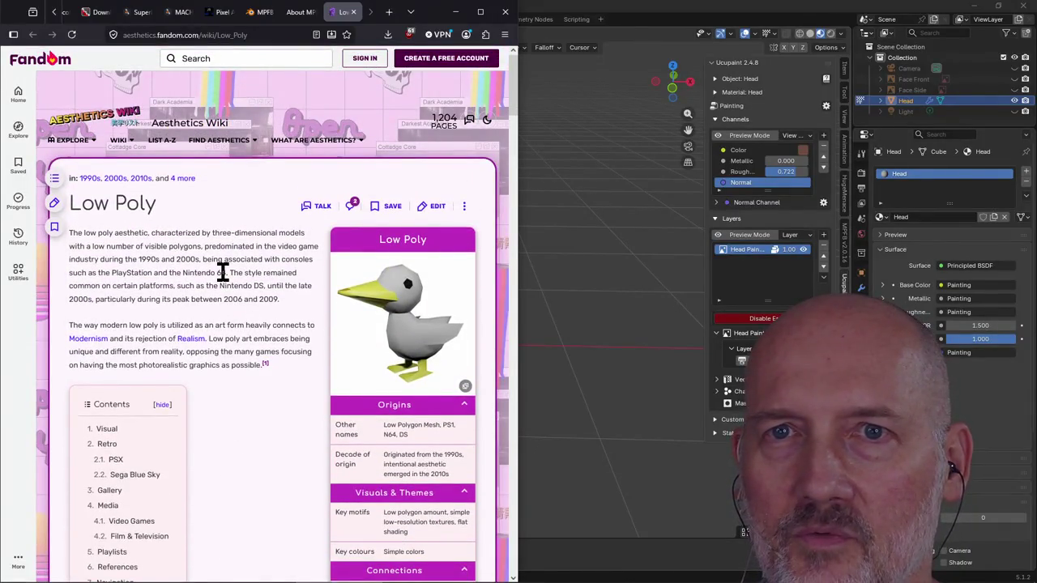
pyautogui.scroll(-1, 235, 314)
pyautogui.scroll(-4, 235, 314)
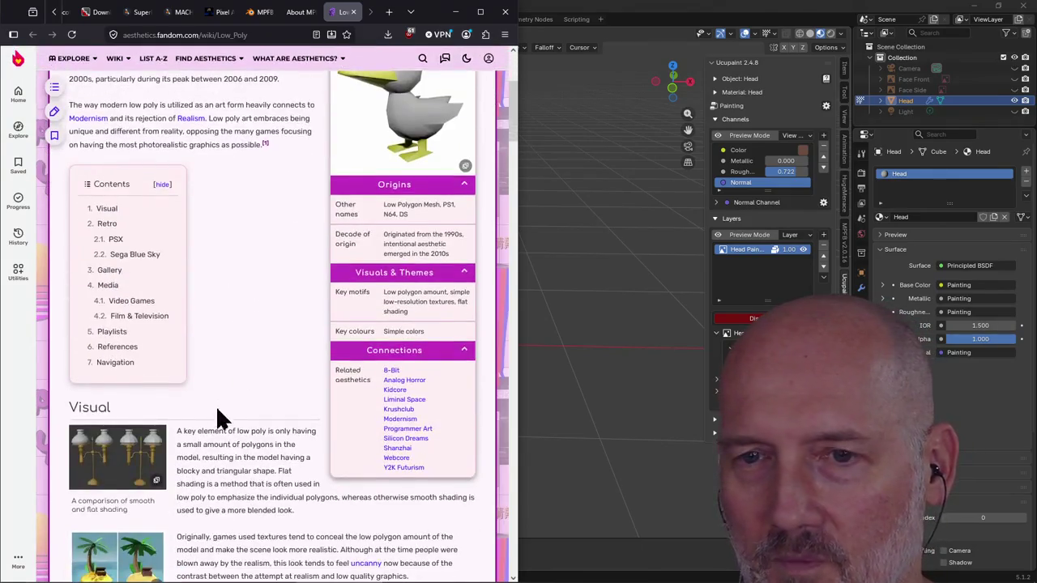
pyautogui.scroll(-1, 225, 458)
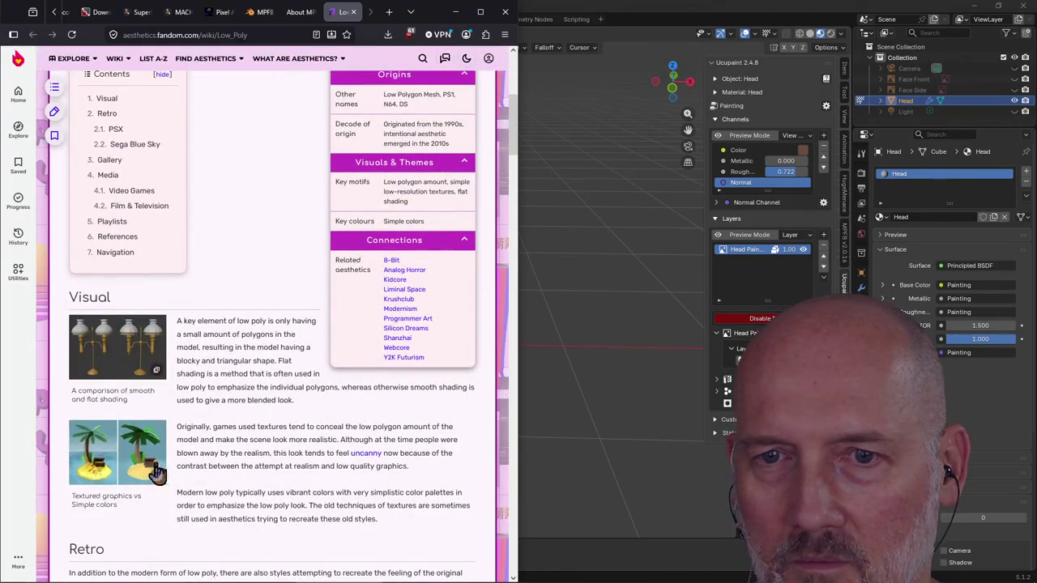
pyautogui.scroll(-2, 247, 456)
pyautogui.scroll(-4, 249, 454)
pyautogui.scroll(-2, 247, 450)
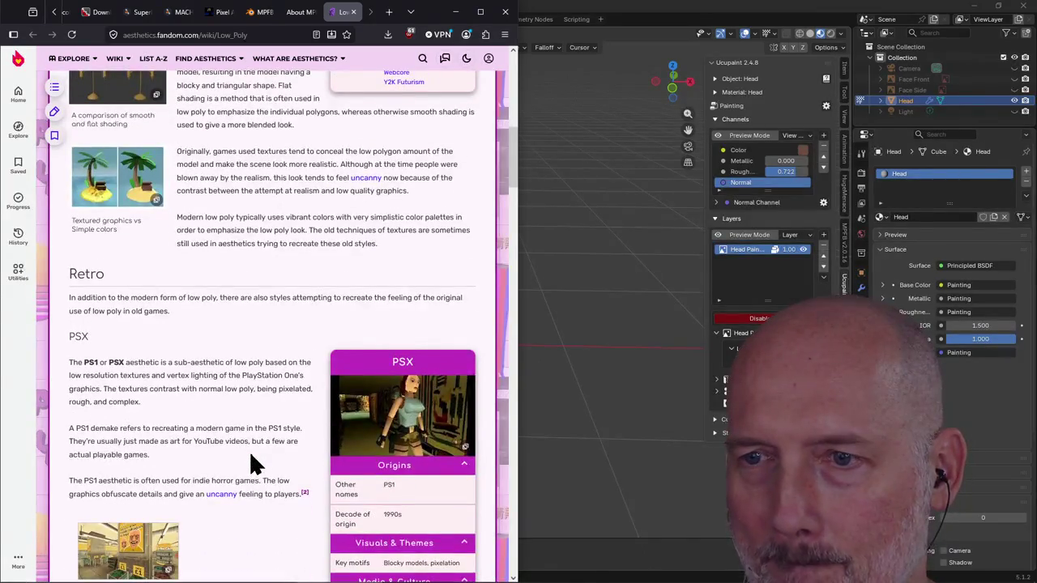
pyautogui.click(413, 425)
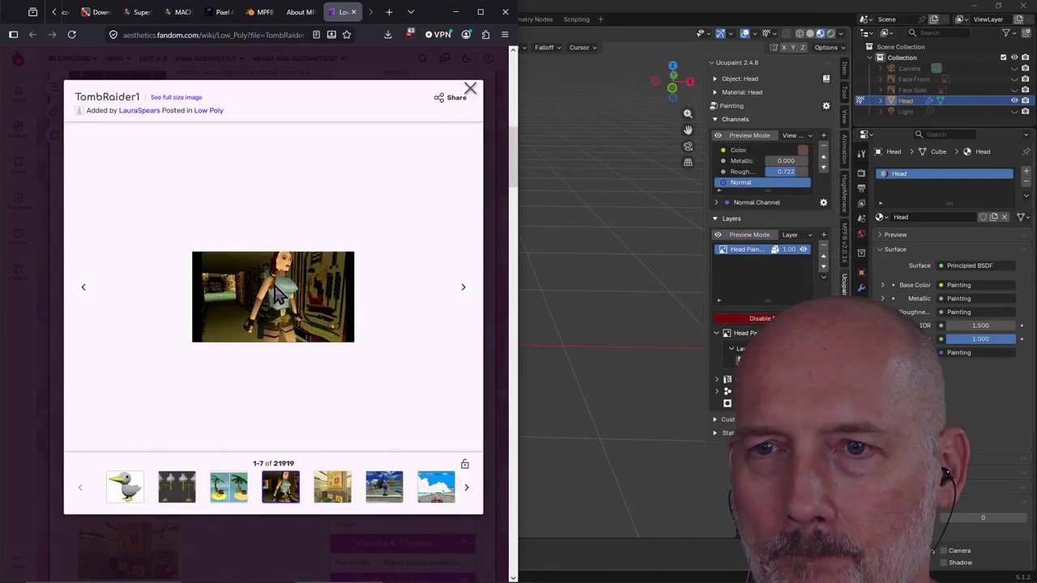
pyautogui.click(469, 91)
pyautogui.scroll(-2, 254, 343)
pyautogui.scroll(-1, 267, 386)
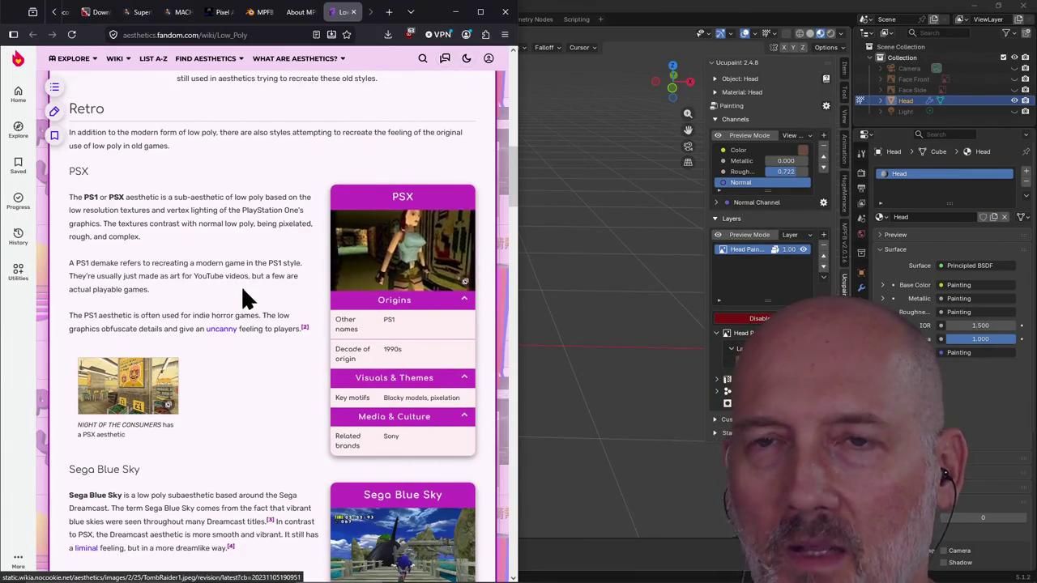
pyautogui.scroll(6, 241, 285)
pyautogui.scroll(3, 242, 289)
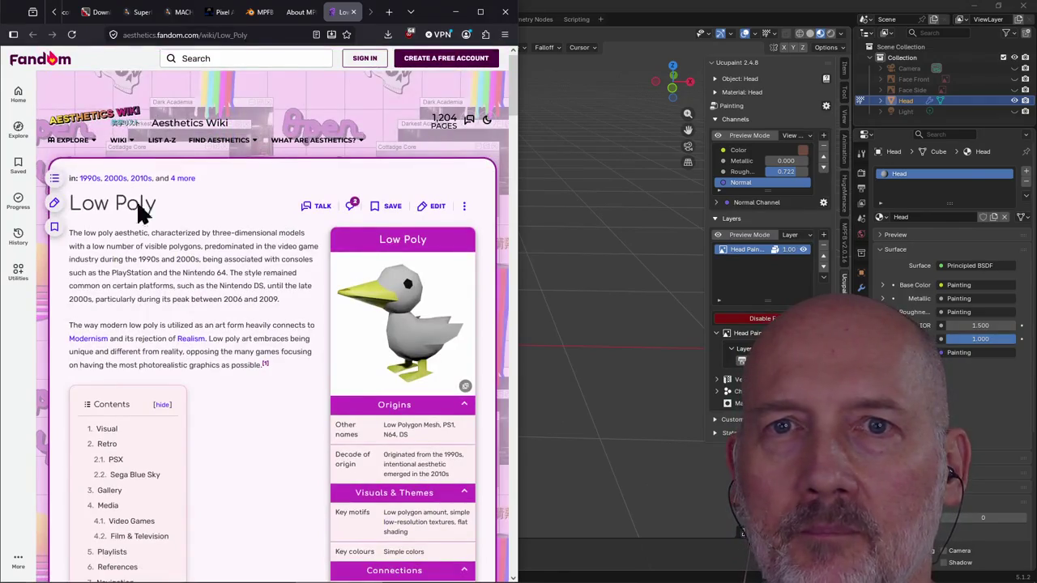
# Look at the Fandom wikis list and recent searches, then scroll down to the Gallery
pyautogui.click(18, 132)
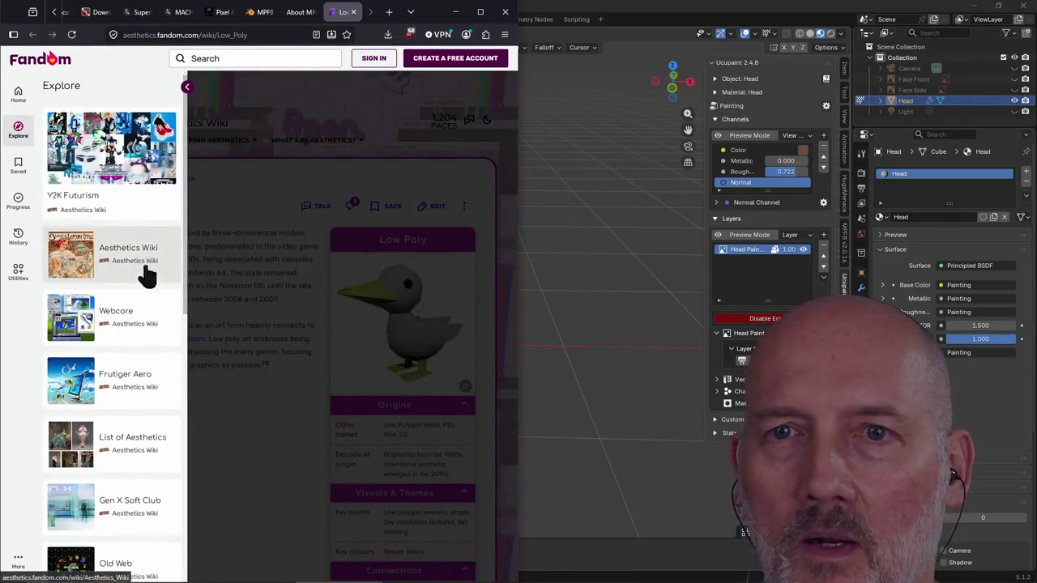
pyautogui.click(278, 271)
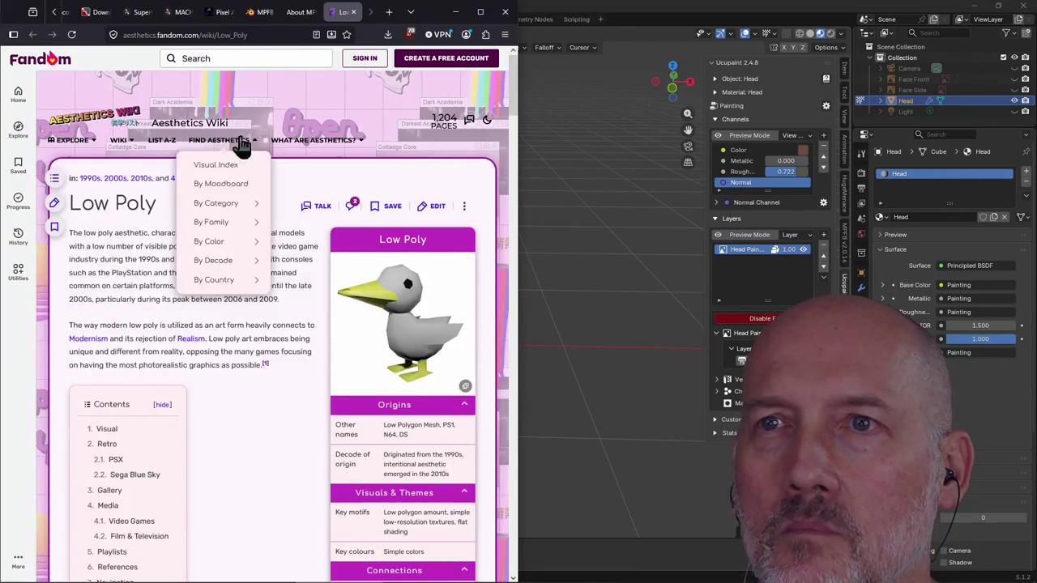
pyautogui.click(199, 60)
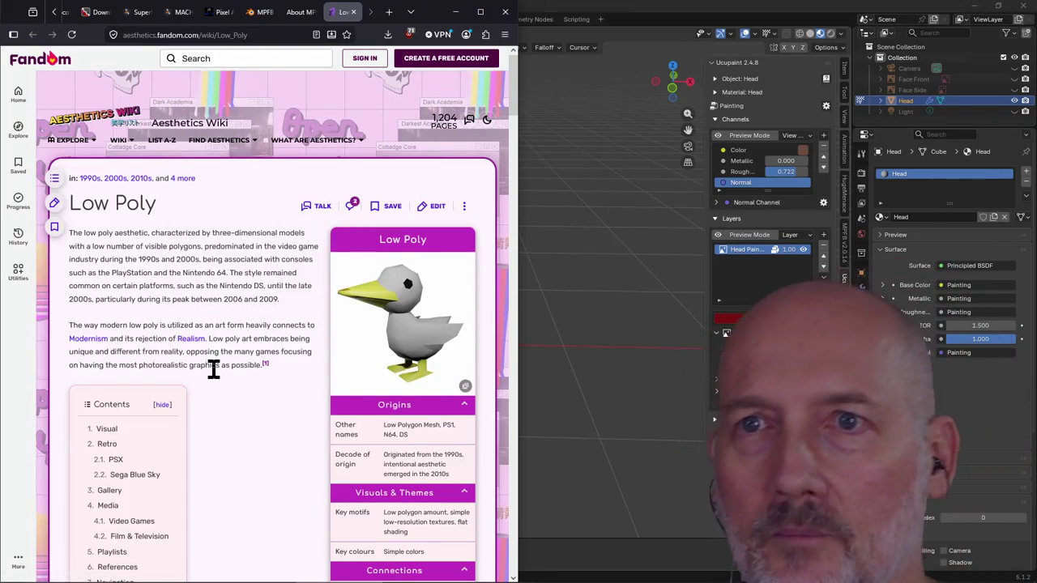
pyautogui.scroll(-3, 213, 369)
pyautogui.scroll(3, 213, 369)
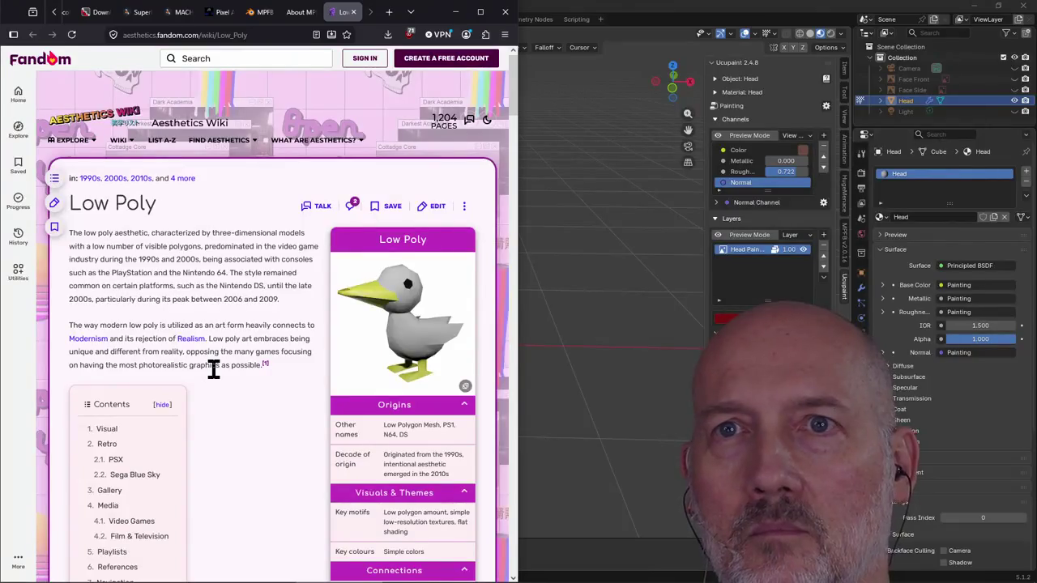
pyautogui.scroll(-2, 239, 324)
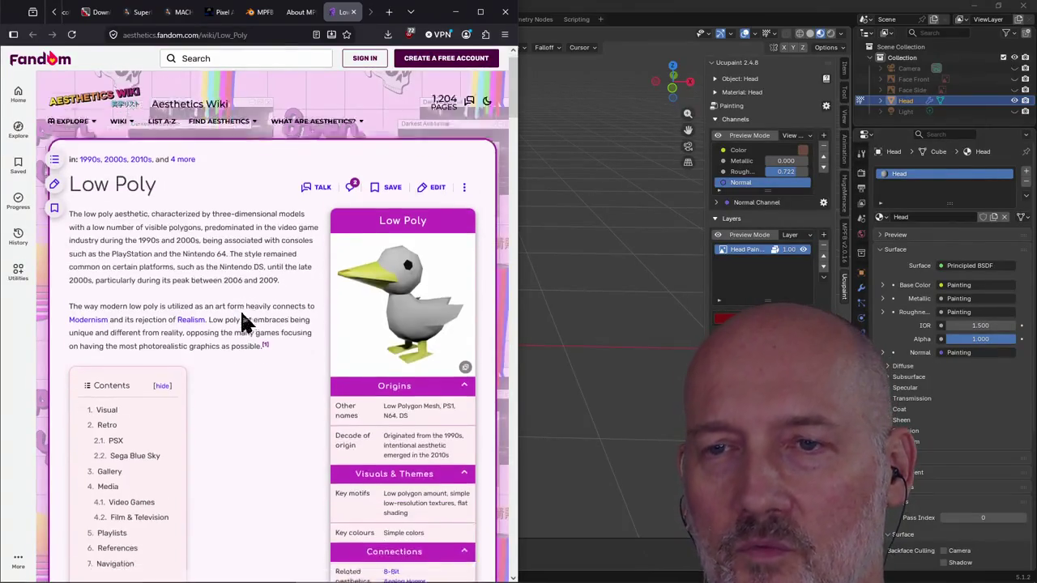
pyautogui.scroll(-2, 239, 316)
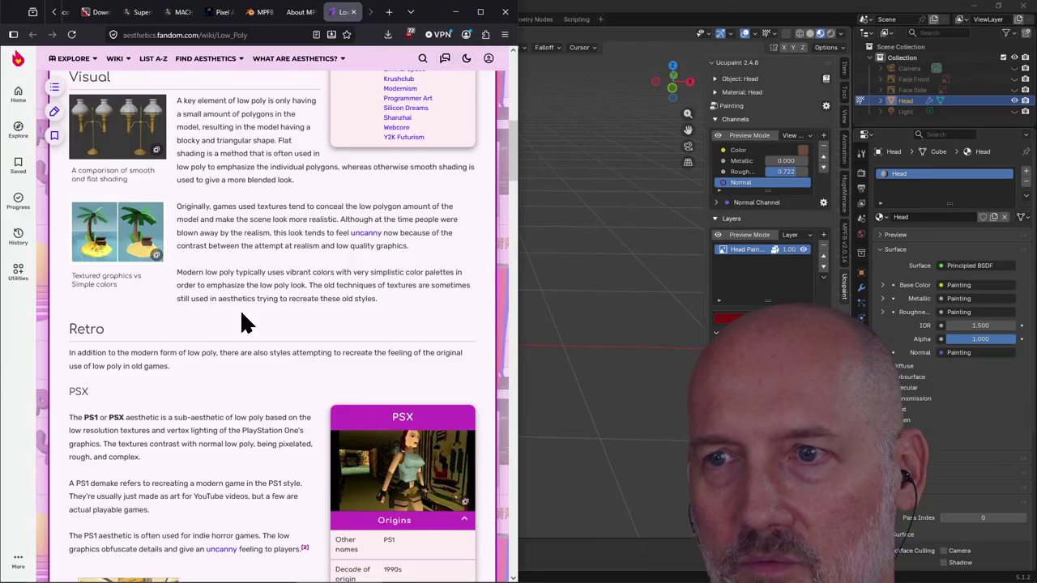
pyautogui.scroll(-3, 241, 322)
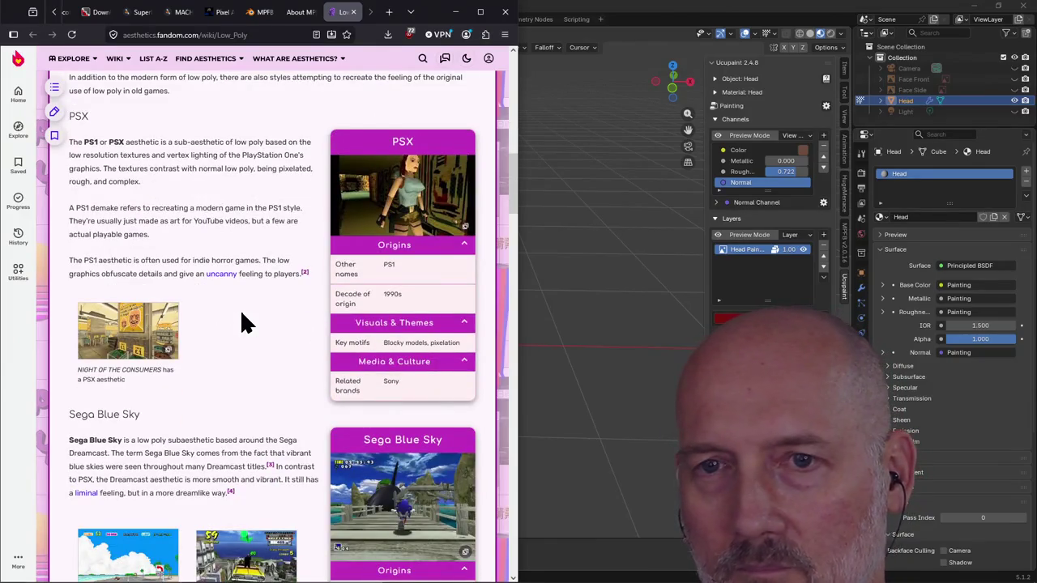
pyautogui.scroll(-2, 242, 316)
pyautogui.scroll(-3, 231, 362)
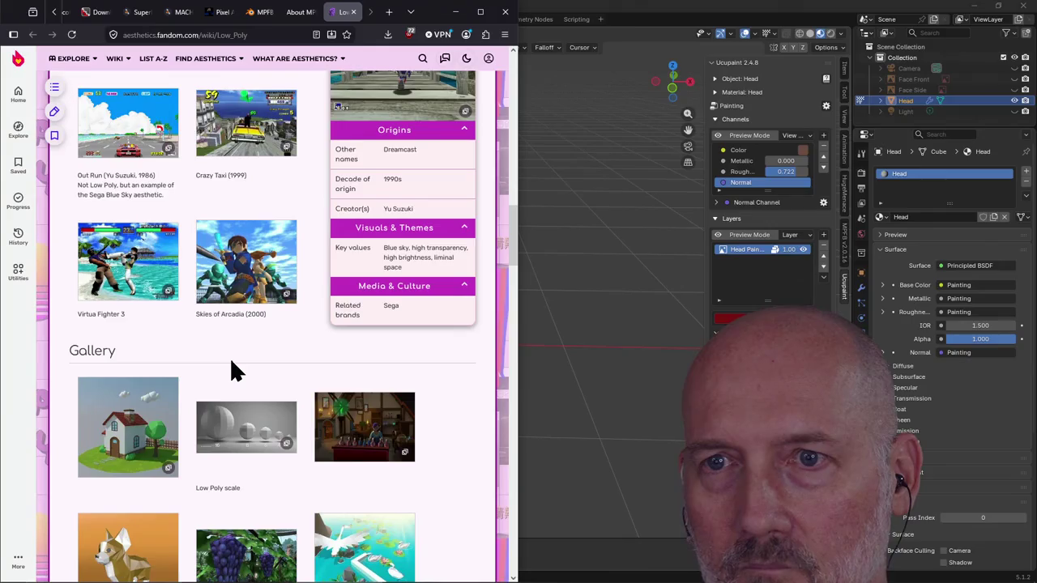
pyautogui.scroll(1, 230, 361)
# View the Skies of Arcadia, Mirai Chan and FF14-grapes gallery images enlarged
pyautogui.click(232, 359)
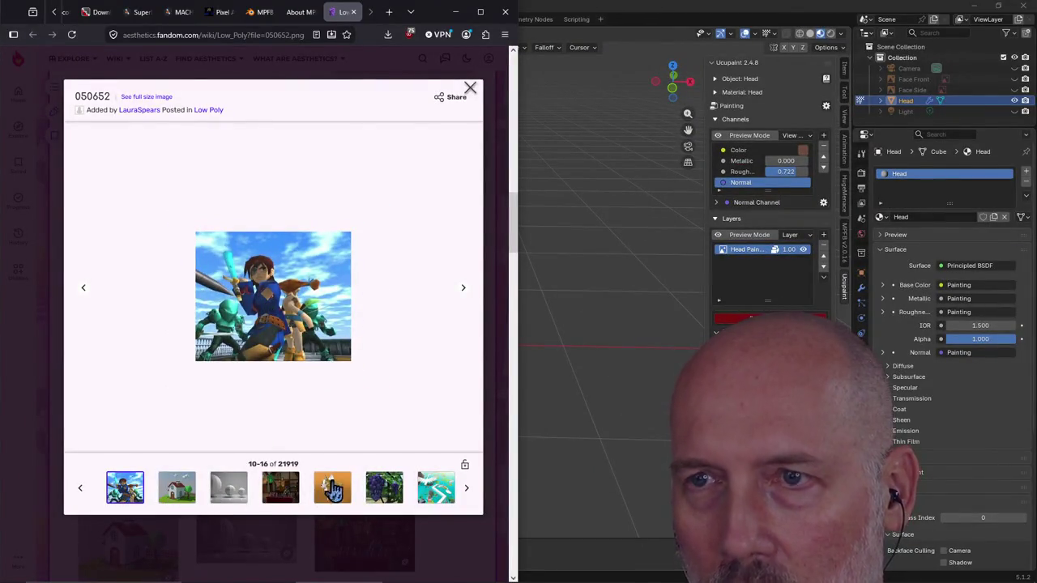
pyautogui.click(470, 89)
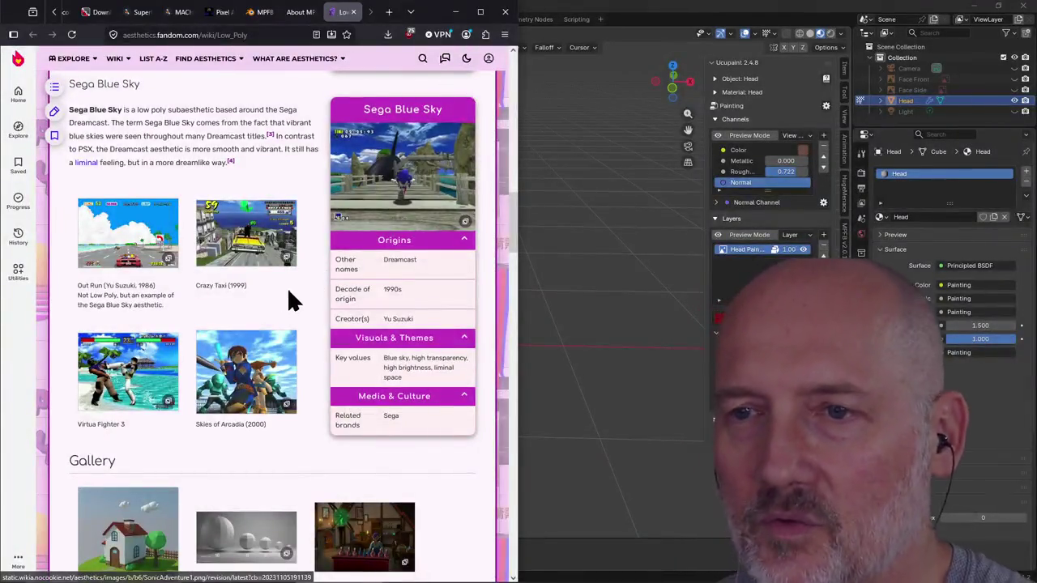
pyautogui.scroll(-2, 298, 293)
pyautogui.scroll(-1, 301, 290)
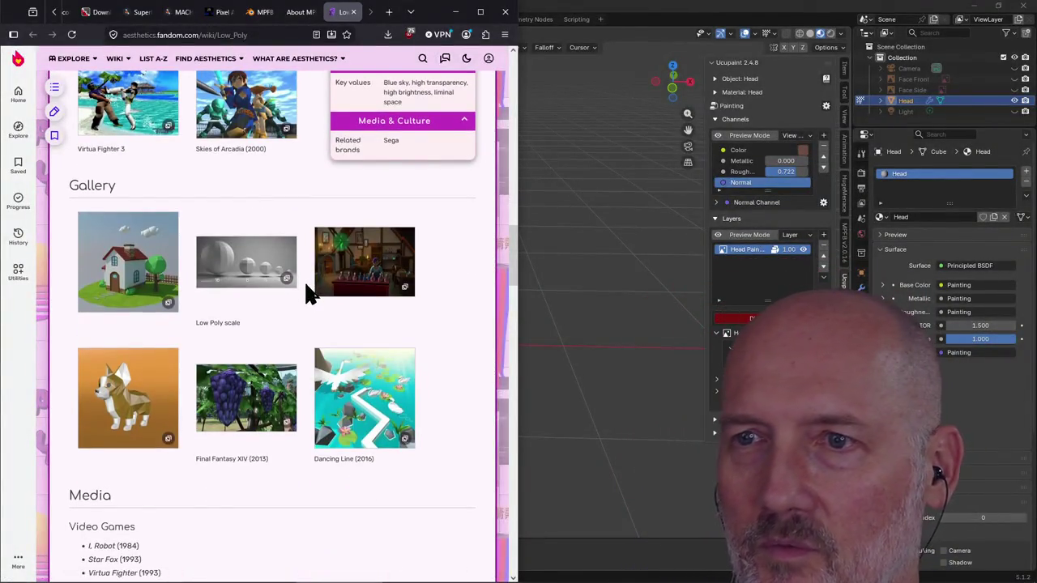
pyautogui.click(353, 271)
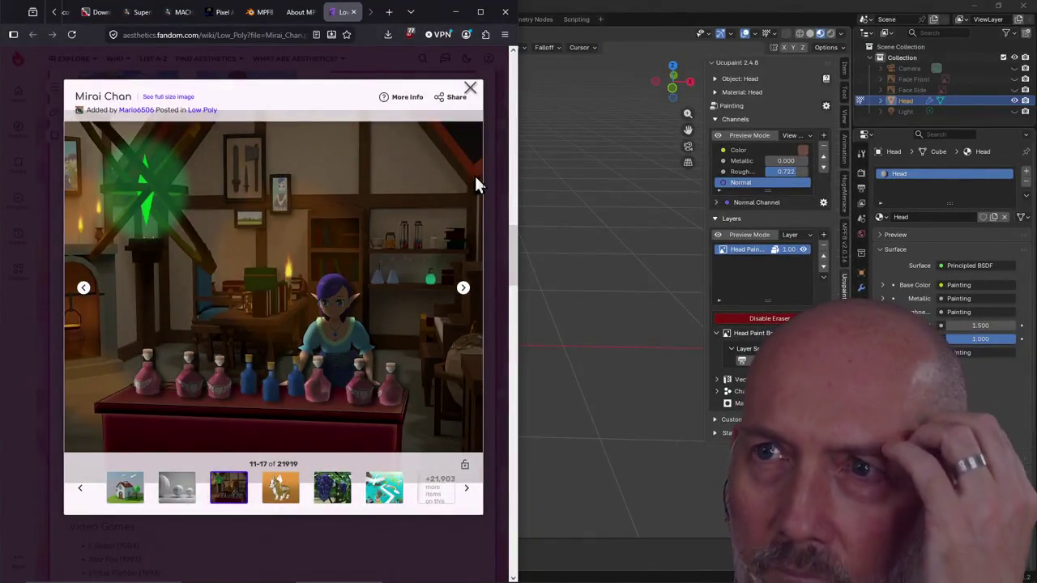
pyautogui.click(470, 88)
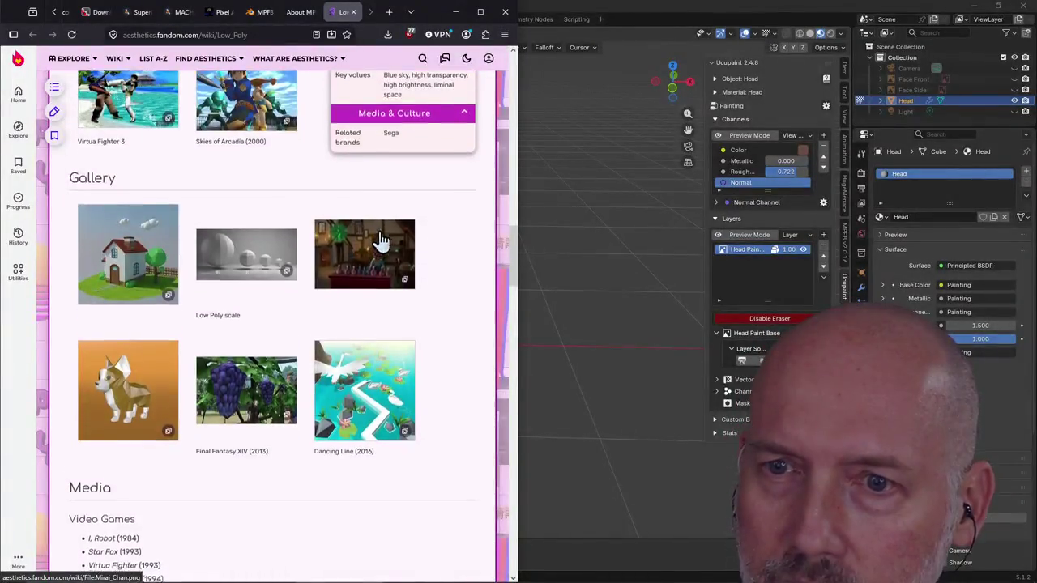
pyautogui.scroll(-1, 380, 241)
pyautogui.scroll(-2, 222, 328)
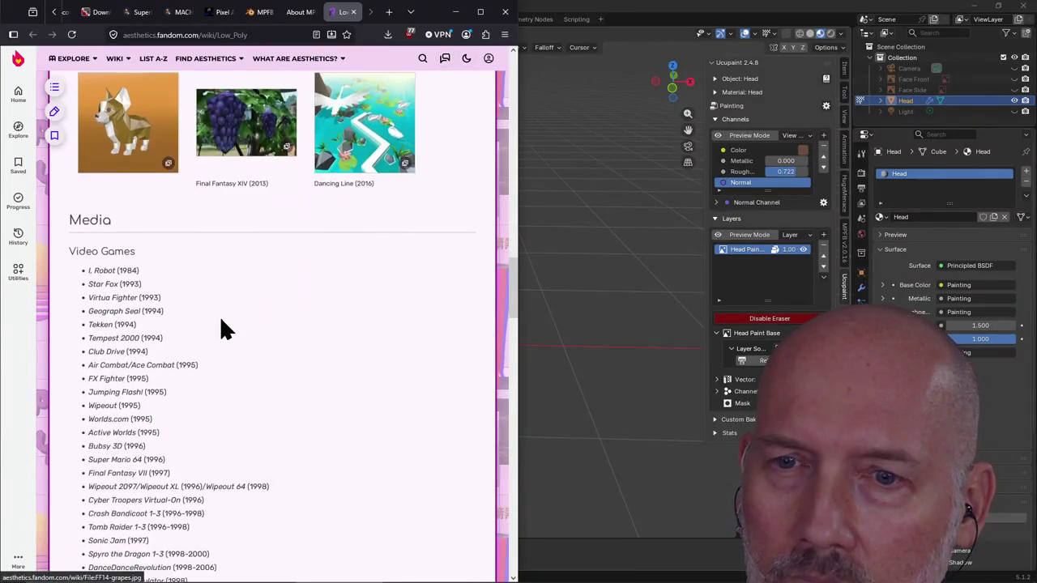
pyautogui.scroll(2, 220, 316)
pyautogui.click(241, 304)
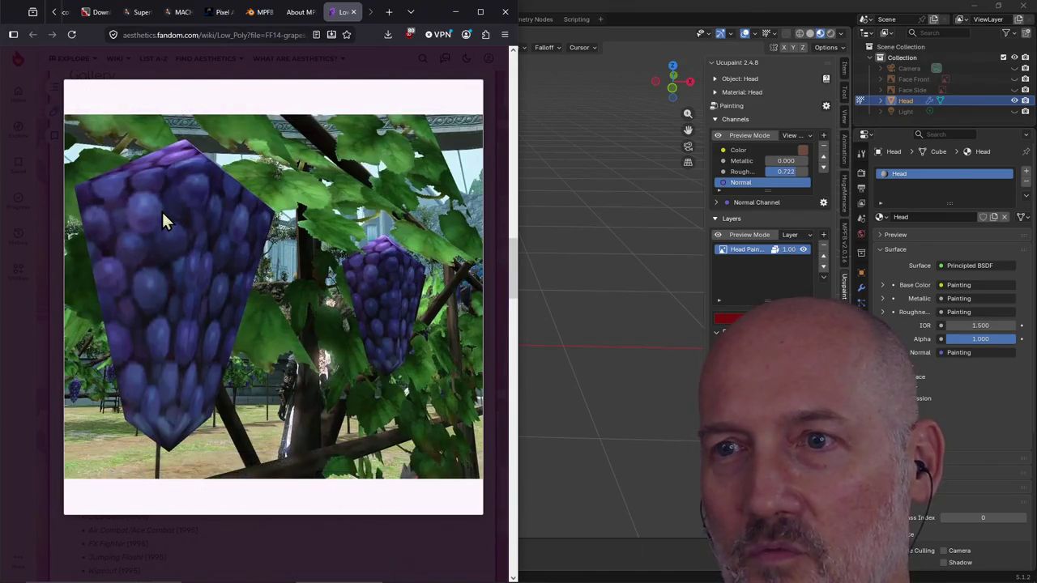
pyautogui.moveTo(273, 288)
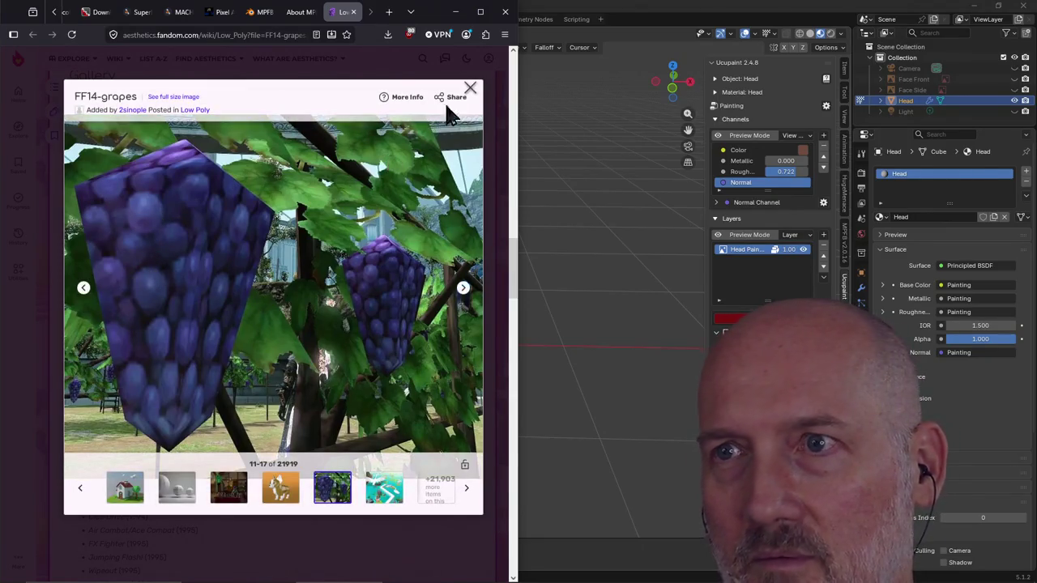
pyautogui.click(469, 88)
# Scroll down to the article's Media lists and References
pyautogui.scroll(-5, 293, 267)
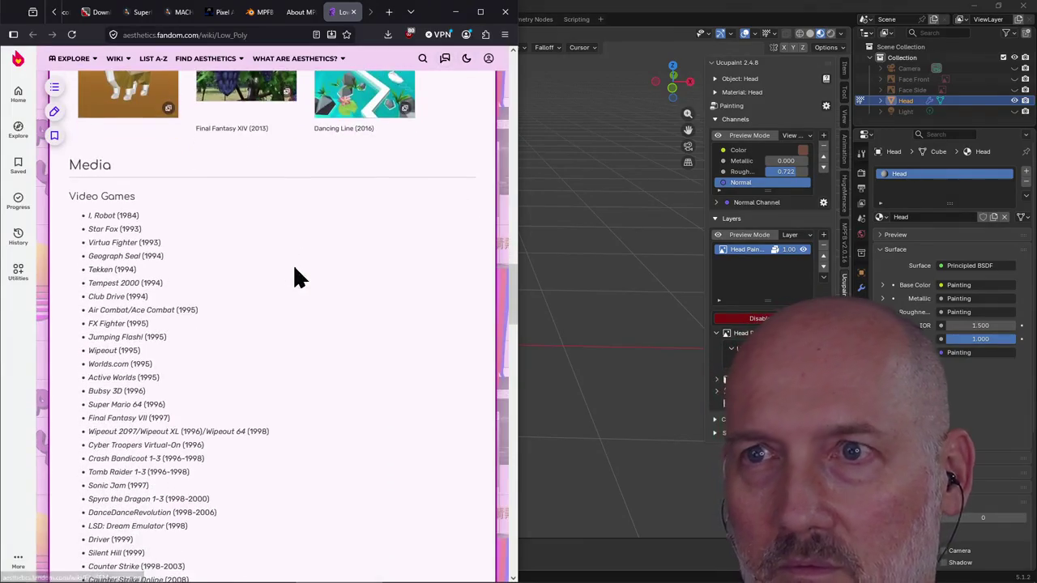
pyautogui.scroll(-3, 295, 270)
pyautogui.scroll(-3, 294, 270)
pyautogui.scroll(-4, 294, 270)
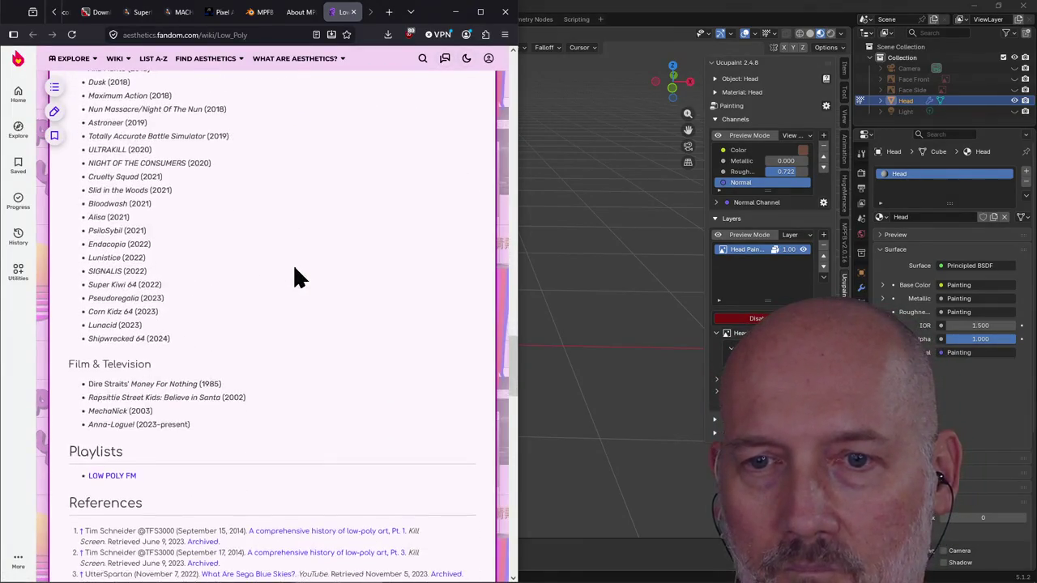
pyautogui.scroll(-2, 294, 269)
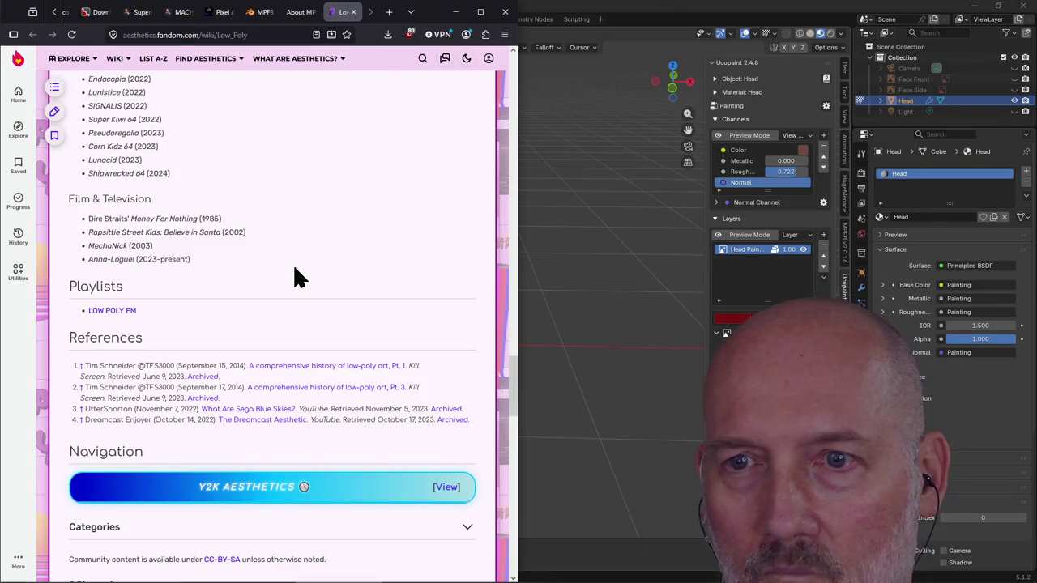
# Open the Pt. 1 and Pt. 3 low-poly history references in new tabs
pyautogui.rightClick(296, 372)
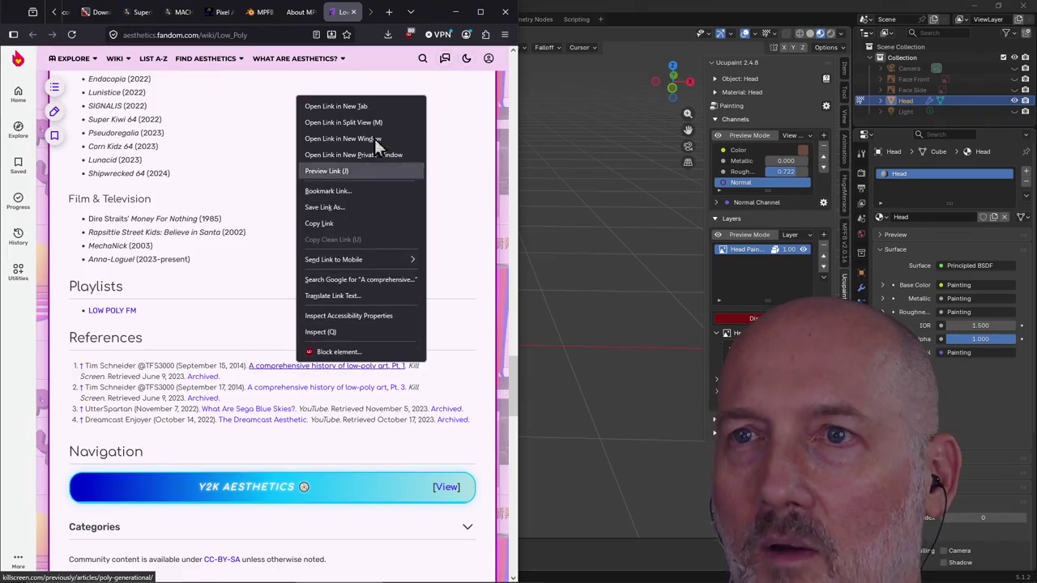
pyautogui.click(367, 108)
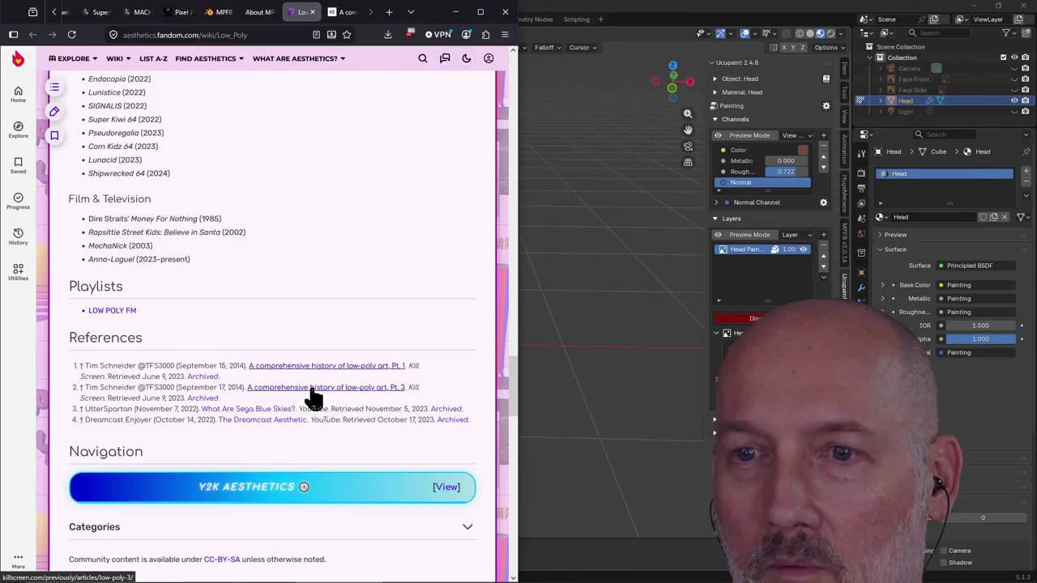
pyautogui.rightClick(313, 395)
pyautogui.click(354, 128)
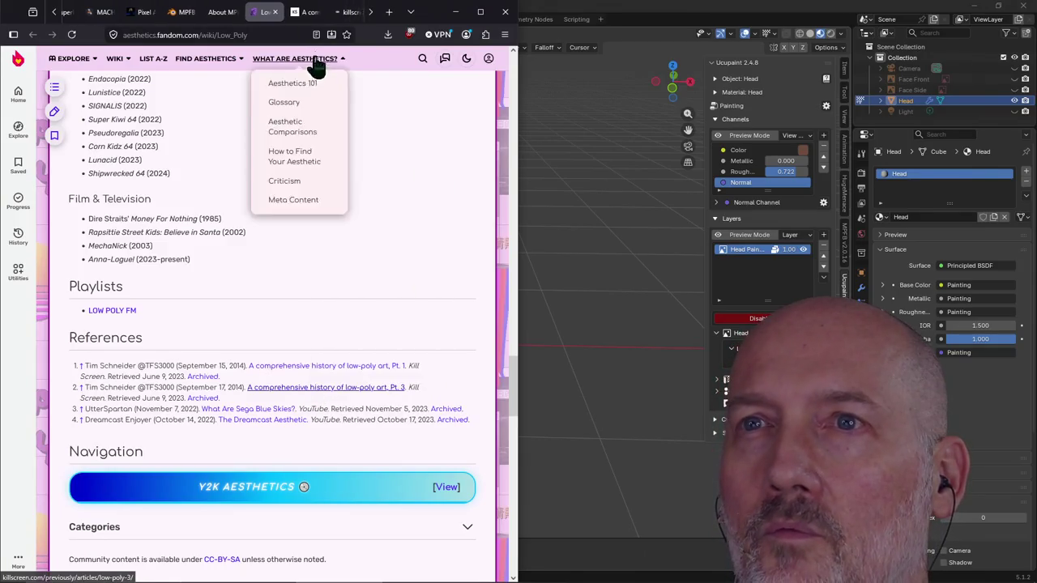
# Skim the Killscreen poly-generational article behind its newsletter popup, then close its tab
pyautogui.click(307, 11)
pyautogui.scroll(-2, 234, 324)
pyautogui.scroll(-3, 235, 326)
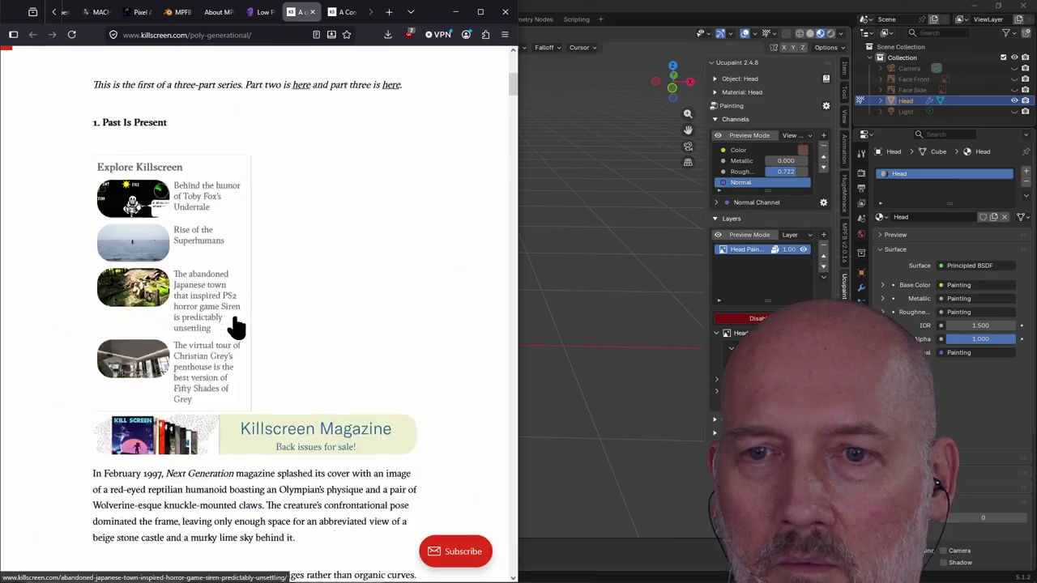
pyautogui.scroll(-4, 234, 324)
pyautogui.scroll(-3, 234, 316)
pyautogui.scroll(-3, 235, 320)
pyautogui.scroll(1, 239, 324)
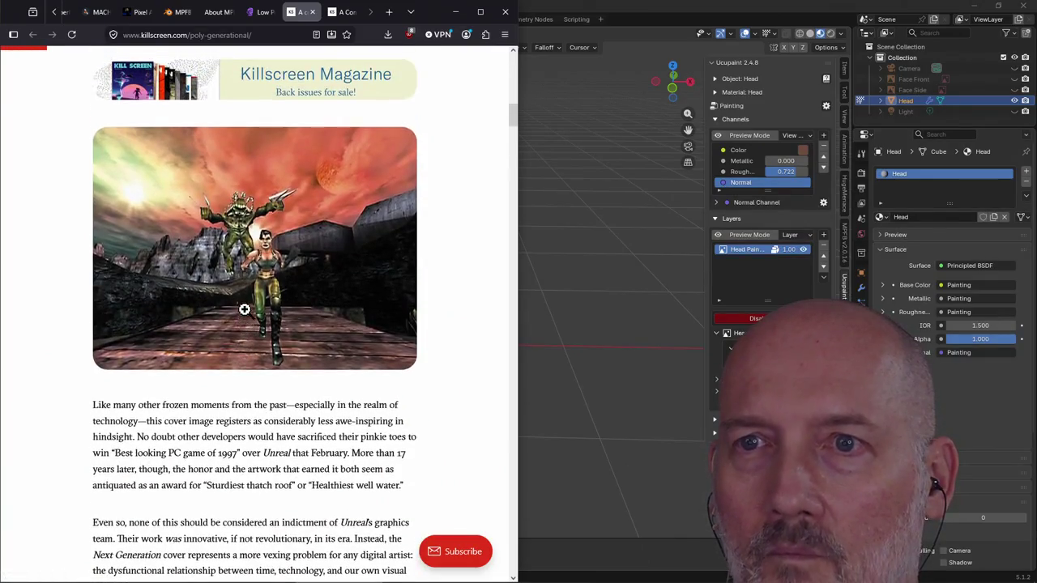
pyautogui.scroll(2, 277, 231)
pyautogui.scroll(-1, 277, 234)
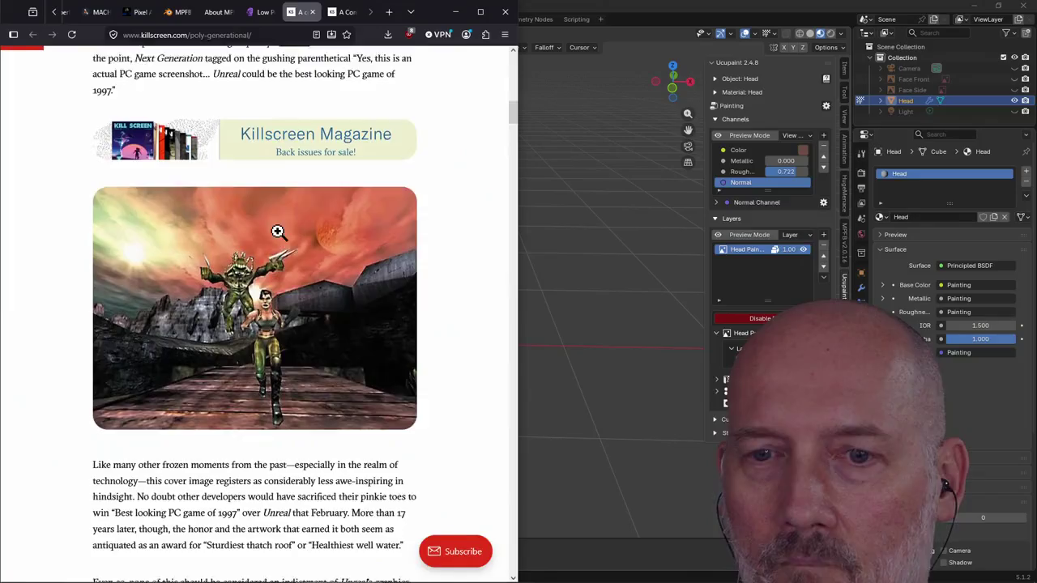
pyautogui.scroll(-1, 277, 232)
pyautogui.scroll(-5, 238, 262)
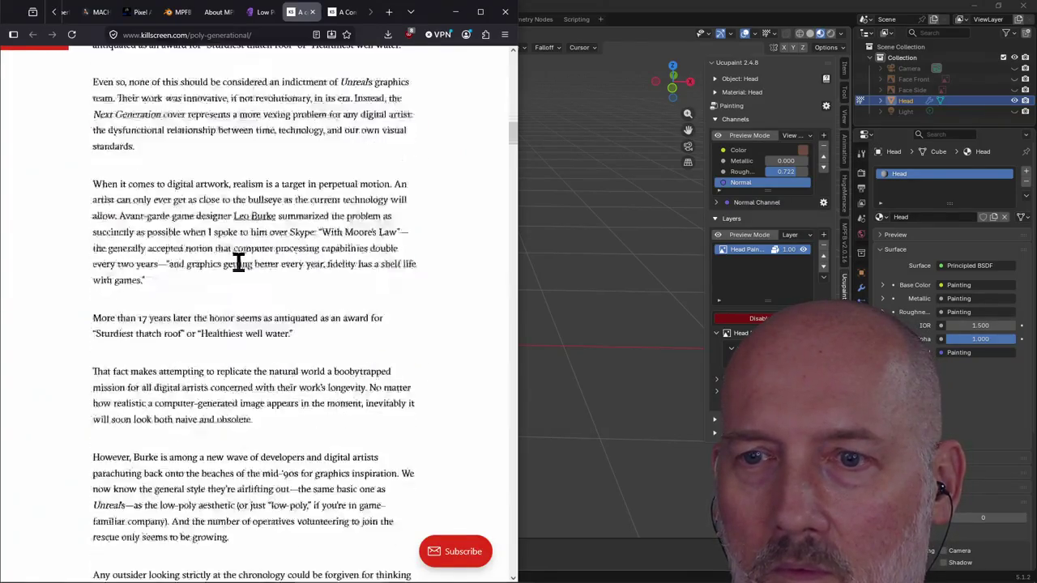
pyautogui.scroll(-2, 238, 267)
pyautogui.scroll(7, 239, 263)
pyautogui.scroll(2, 243, 291)
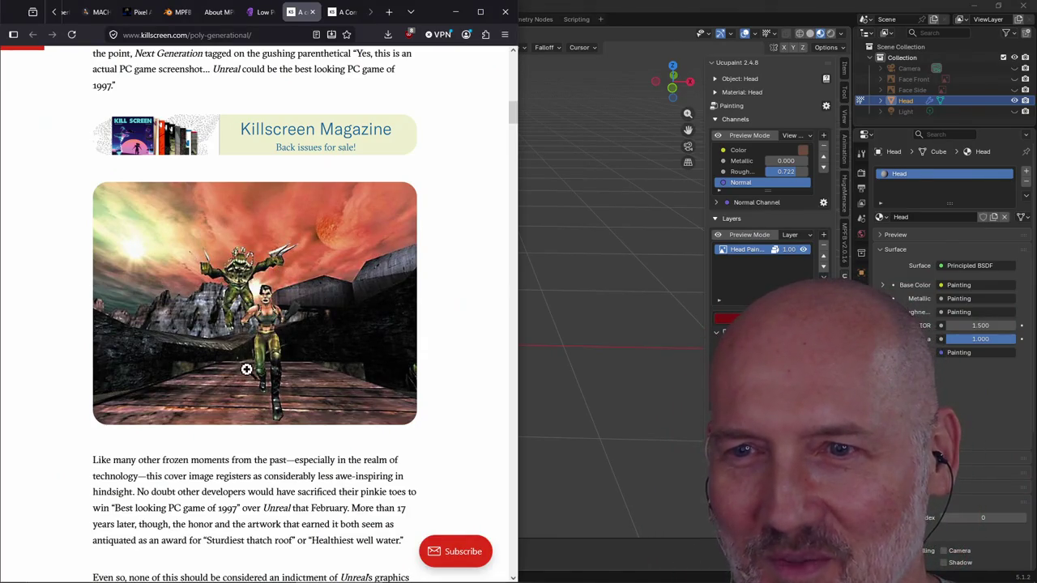
pyautogui.scroll(-4, 287, 294)
pyautogui.scroll(-4, 287, 294)
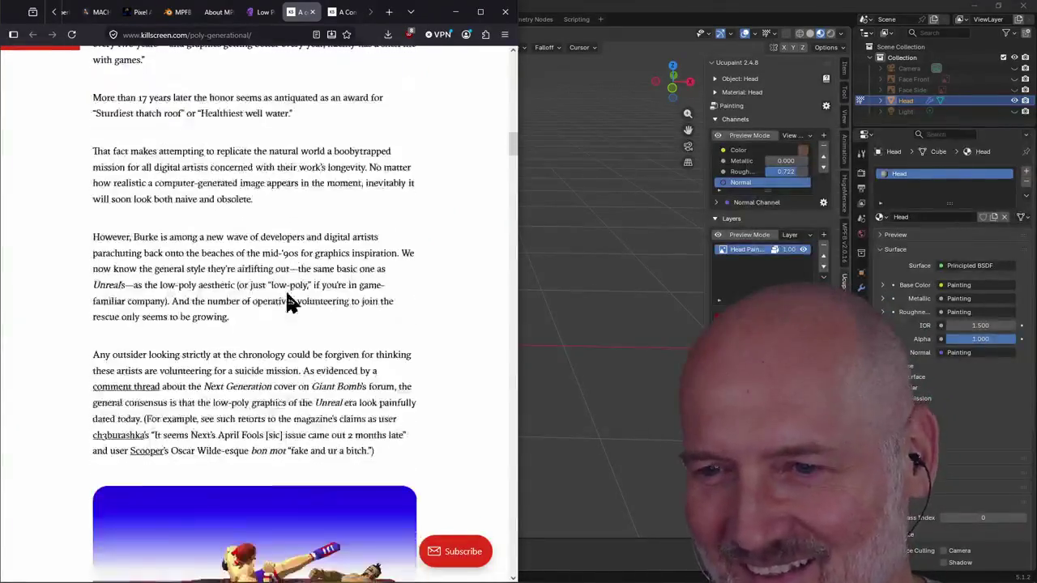
pyautogui.scroll(-2, 287, 301)
pyautogui.scroll(-2, 256, 349)
pyautogui.scroll(-1, 249, 264)
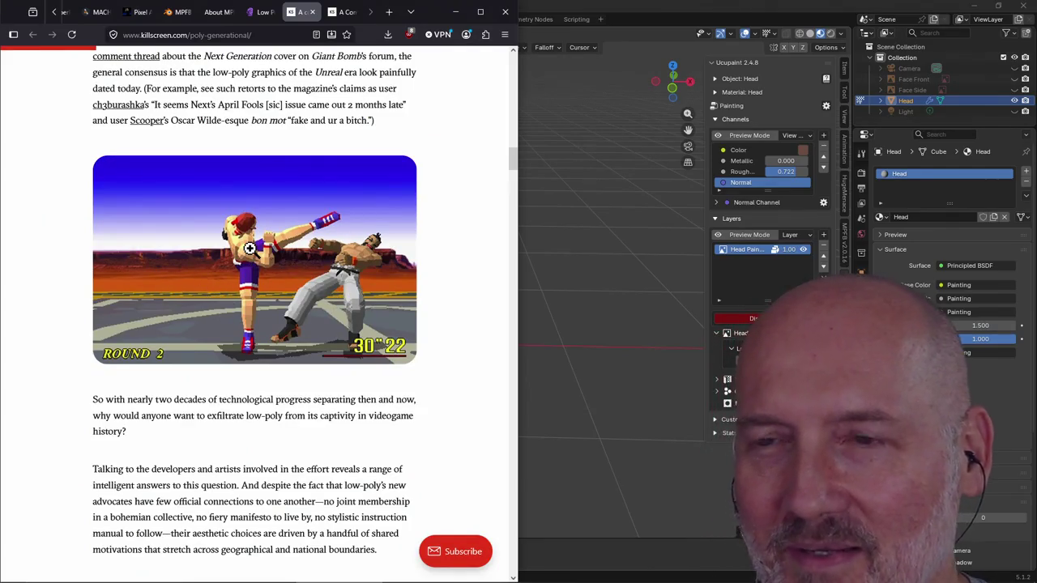
pyautogui.scroll(-3, 328, 267)
pyautogui.scroll(-9, 328, 268)
pyautogui.scroll(-9, 328, 267)
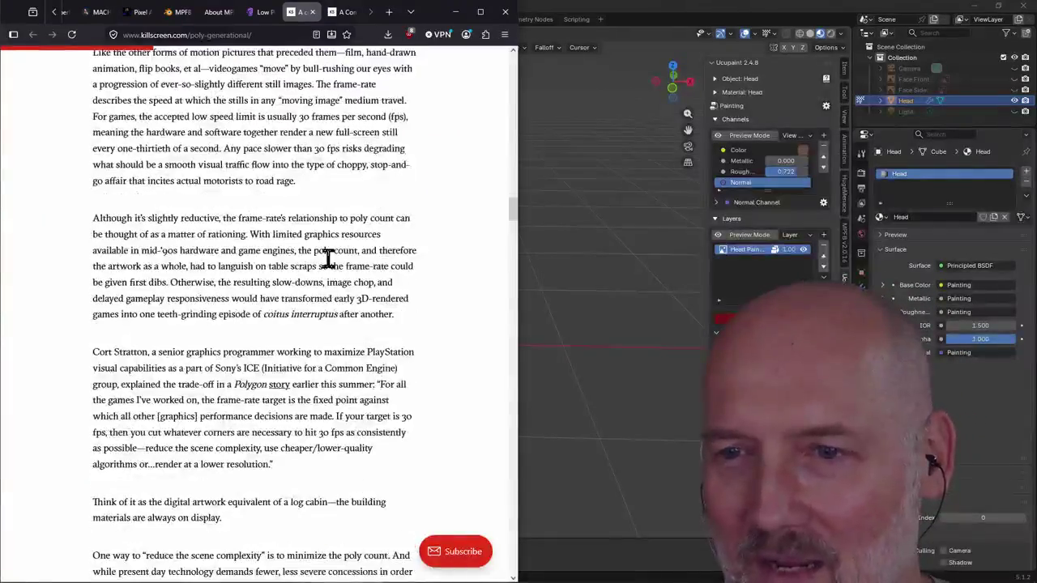
pyautogui.scroll(-2, 328, 267)
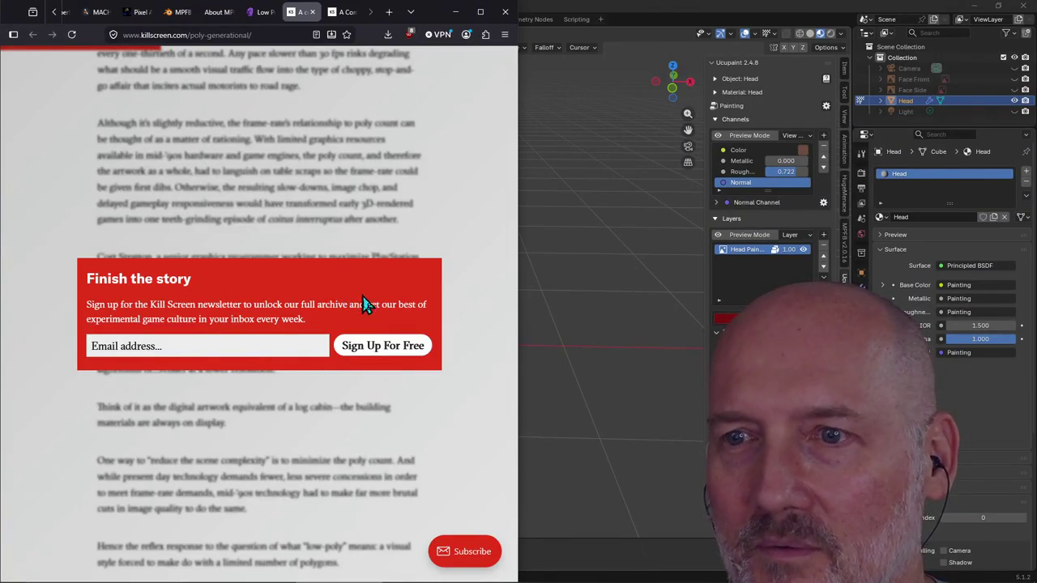
pyautogui.moveTo(130, 279); pyautogui.dragTo(133, 305)
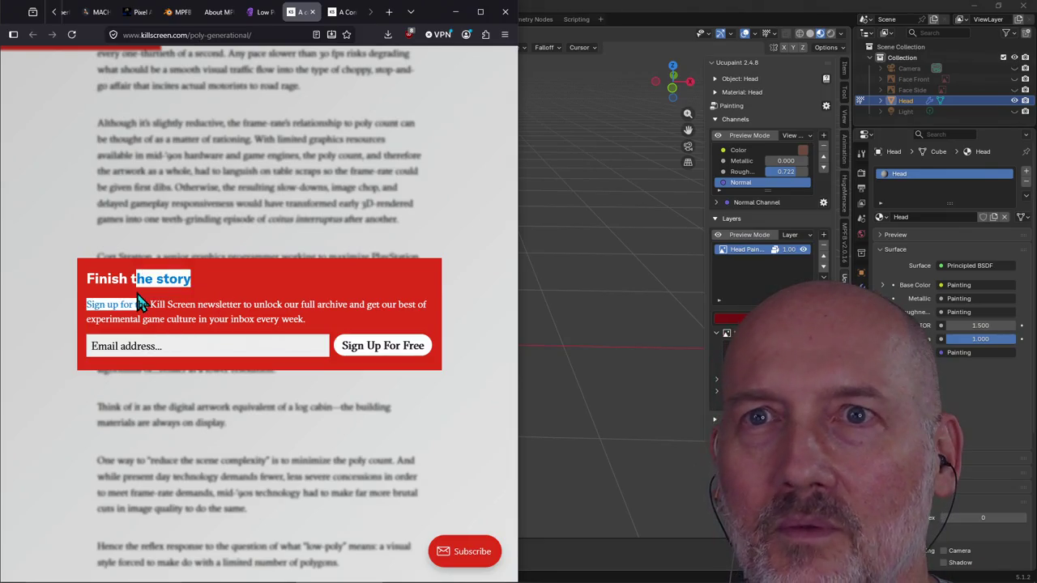
pyautogui.click(166, 220)
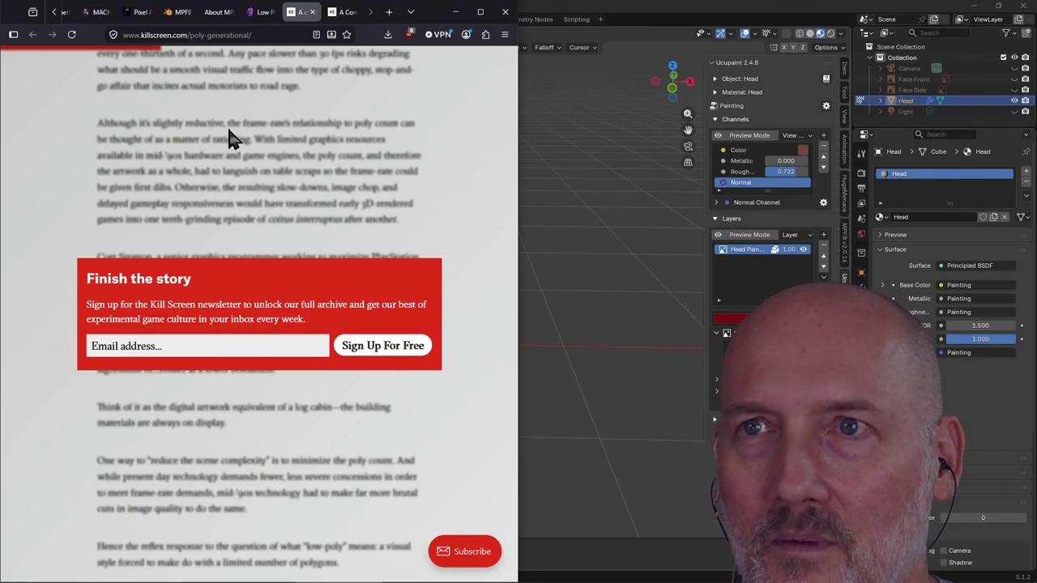
pyautogui.click(312, 15)
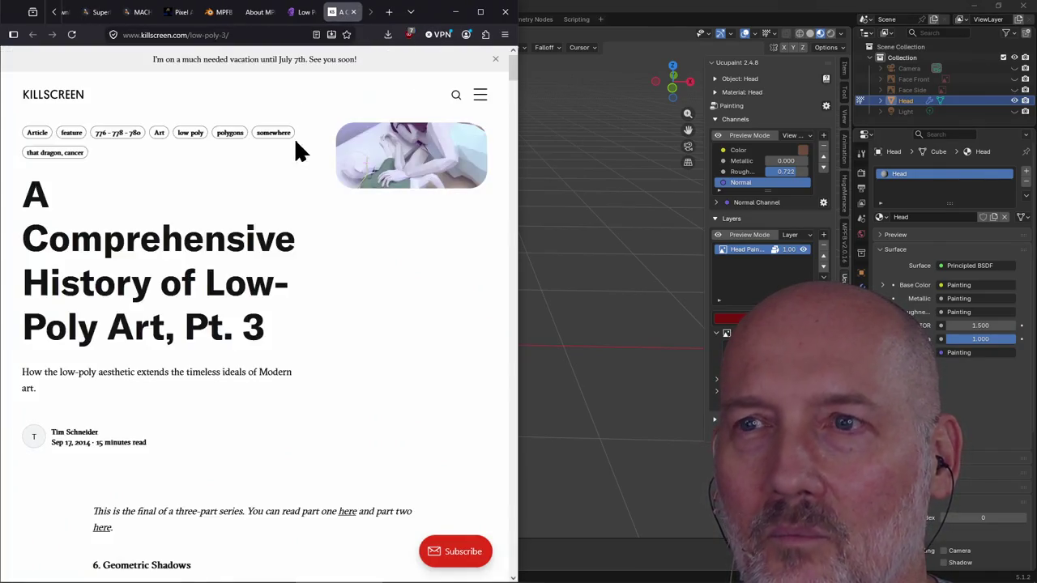
# Scroll through the Low-Poly Art Pt. 3 article, then close its tab with Ctrl+W
pyautogui.scroll(-3, 300, 186)
pyautogui.scroll(-5, 304, 213)
pyautogui.scroll(-3, 306, 218)
pyautogui.scroll(-5, 306, 217)
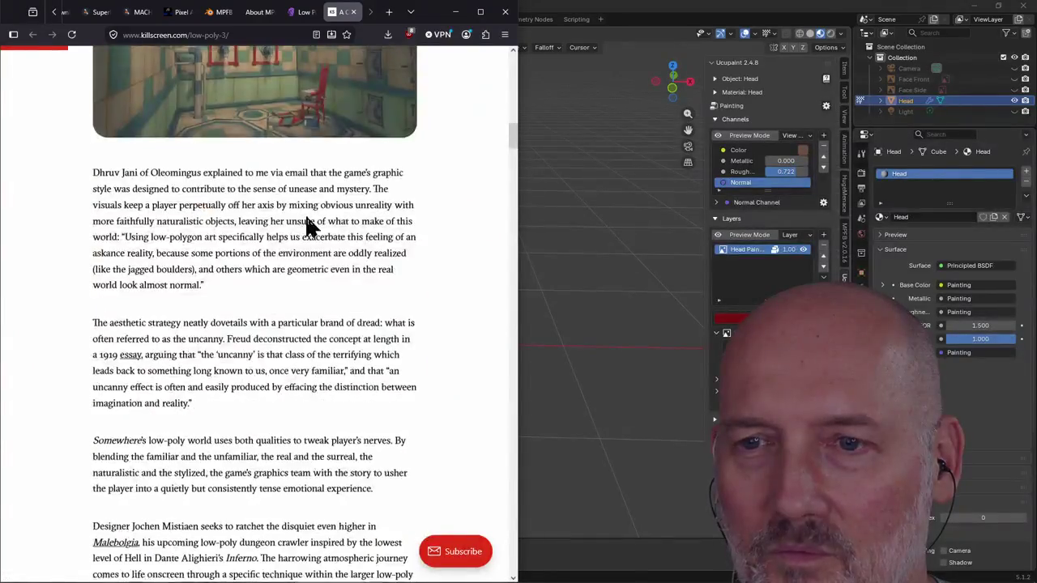
pyautogui.scroll(-2, 306, 217)
pyautogui.scroll(4, 306, 217)
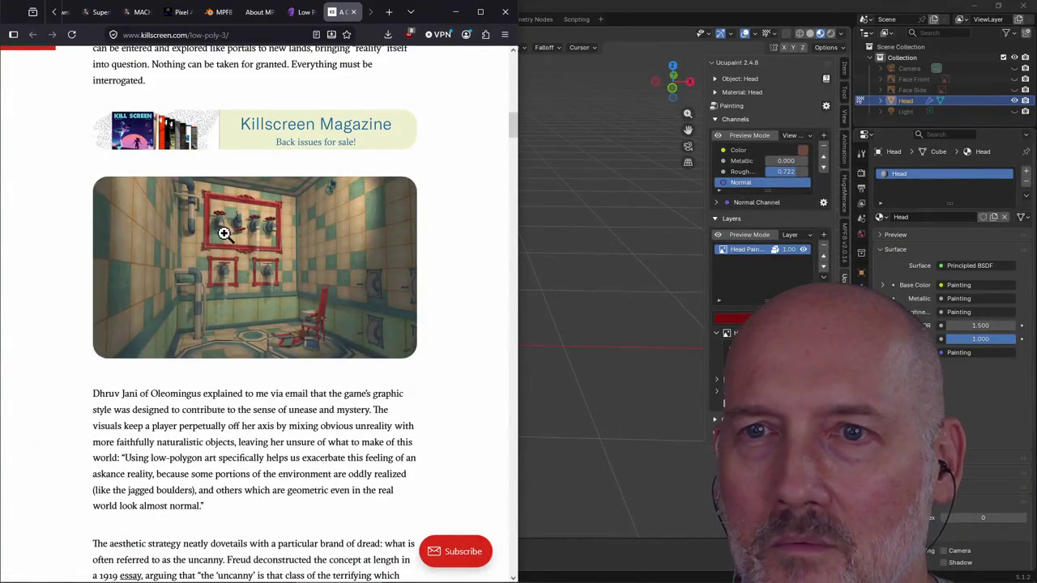
pyautogui.scroll(-4, 301, 243)
pyautogui.scroll(-2, 301, 243)
pyautogui.scroll(-2, 226, 294)
pyautogui.scroll(-5, 243, 306)
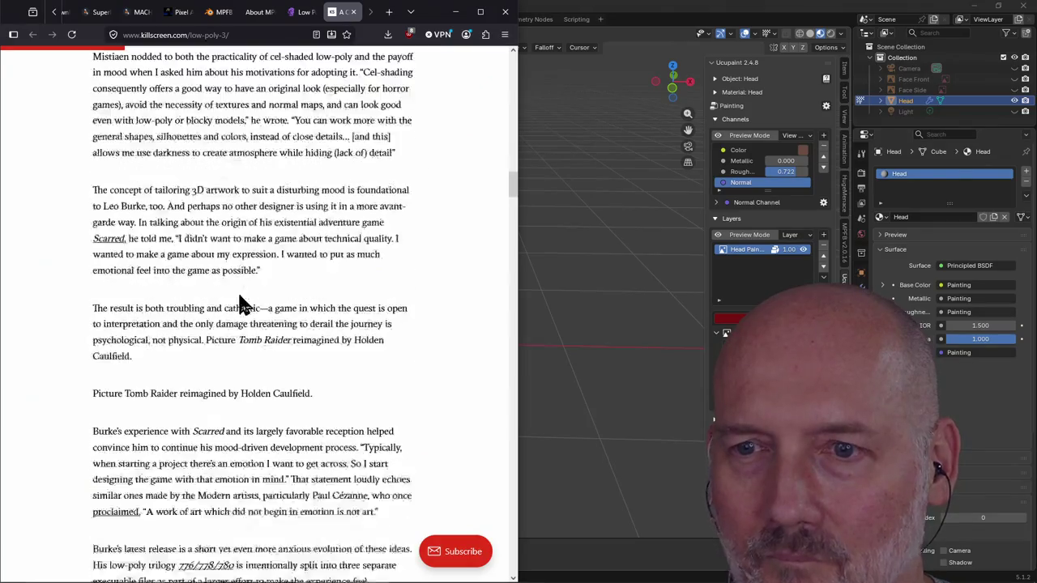
pyautogui.scroll(-5, 243, 304)
pyautogui.hotkey('ctrl', 'w')
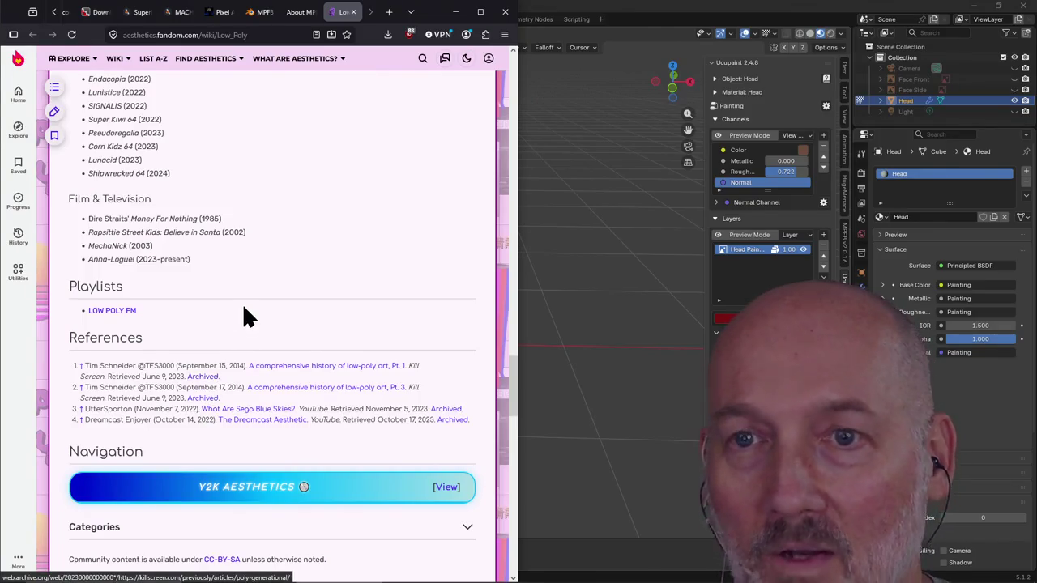
# Scroll back up to the Low Poly article title and open the Windows Start menu
pyautogui.scroll(3, 244, 307)
pyautogui.scroll(5, 244, 308)
pyautogui.scroll(5, 243, 307)
pyautogui.scroll(5, 243, 307)
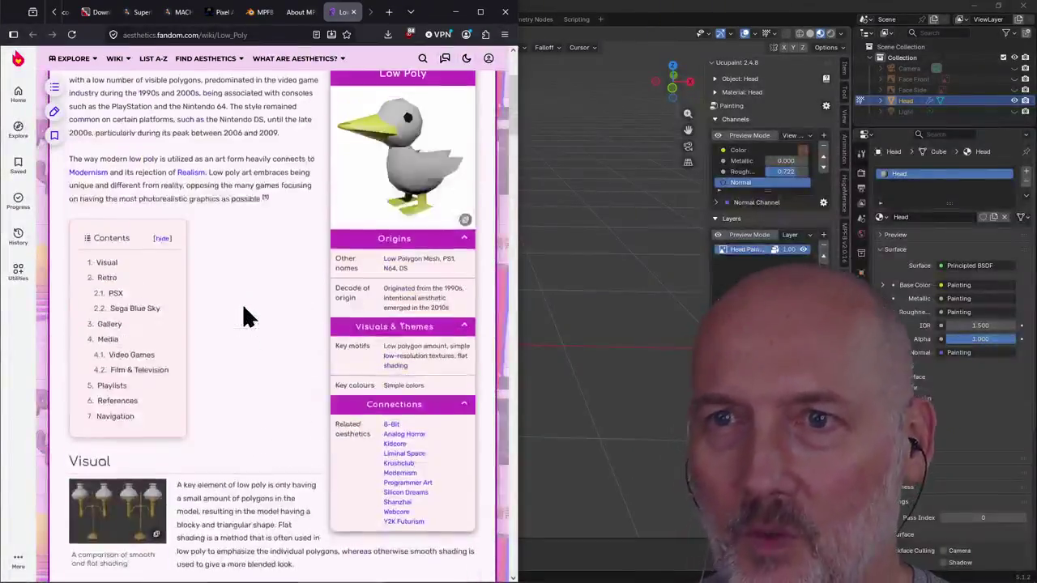
pyautogui.scroll(3, 244, 307)
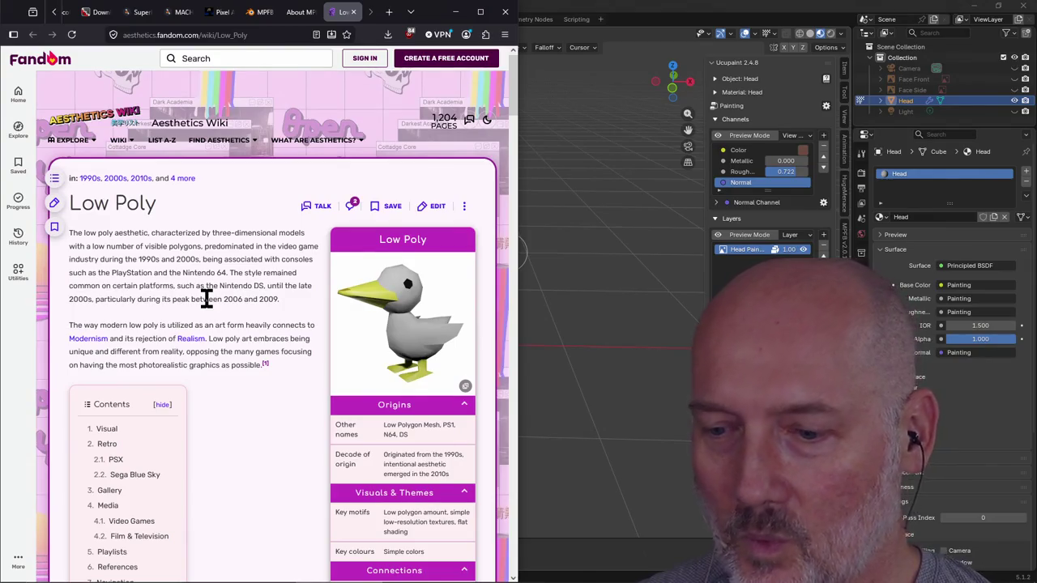
pyautogui.press('super')
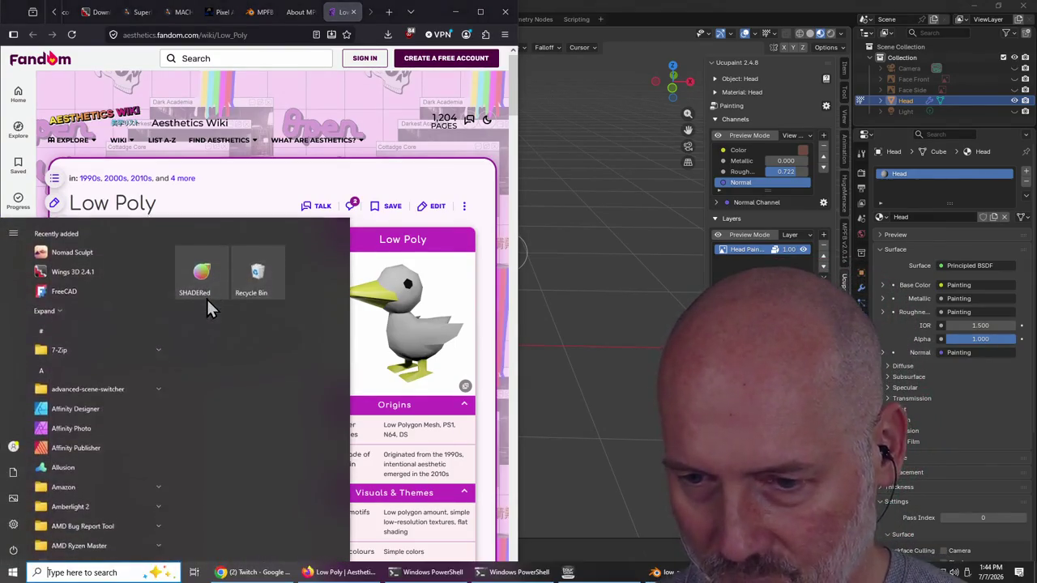
# Close the Start menu and bring up the Alt+Tab window switcher over Blender
pyautogui.press('super')
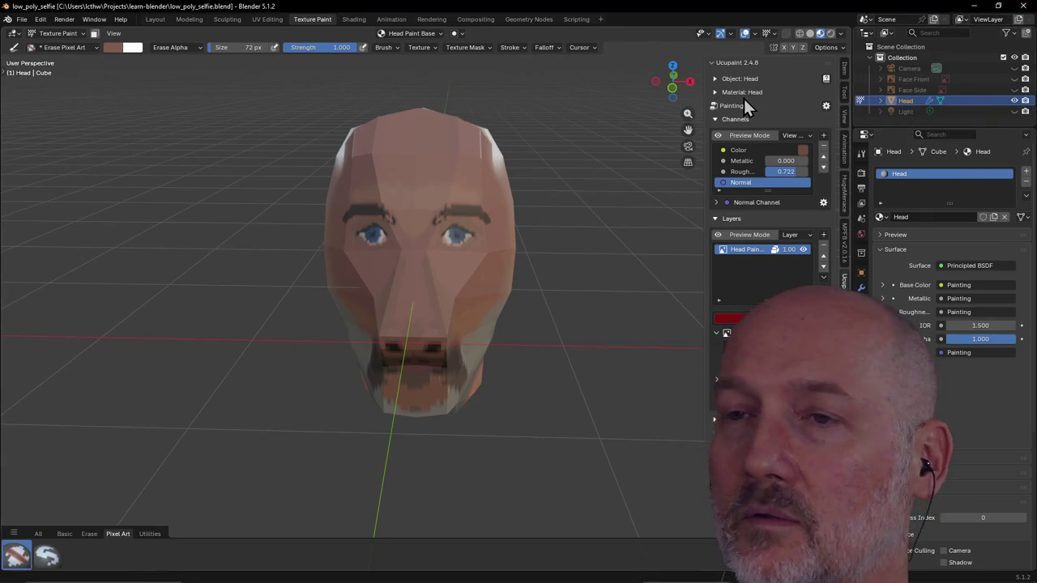
pyautogui.hotkey('alt', 'Tab')
pyautogui.hotkey('alt', 'Tab')
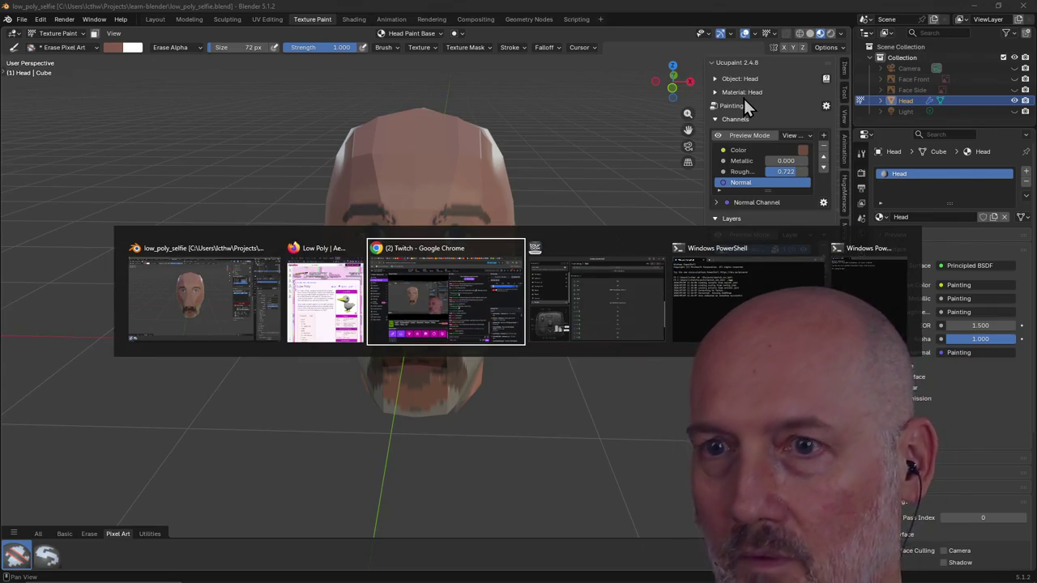
# In a new Firefox tab, search 'labyrinth of the demon king' and open its Steam store result
pyautogui.hotkey('alt', 'Tab')
pyautogui.hotkey('alt', 'Tab')
pyautogui.hotkey('alt', 'Tab')
pyautogui.hotkey('alt', 'Tab')
pyautogui.hotkey('alt', 'Tab')
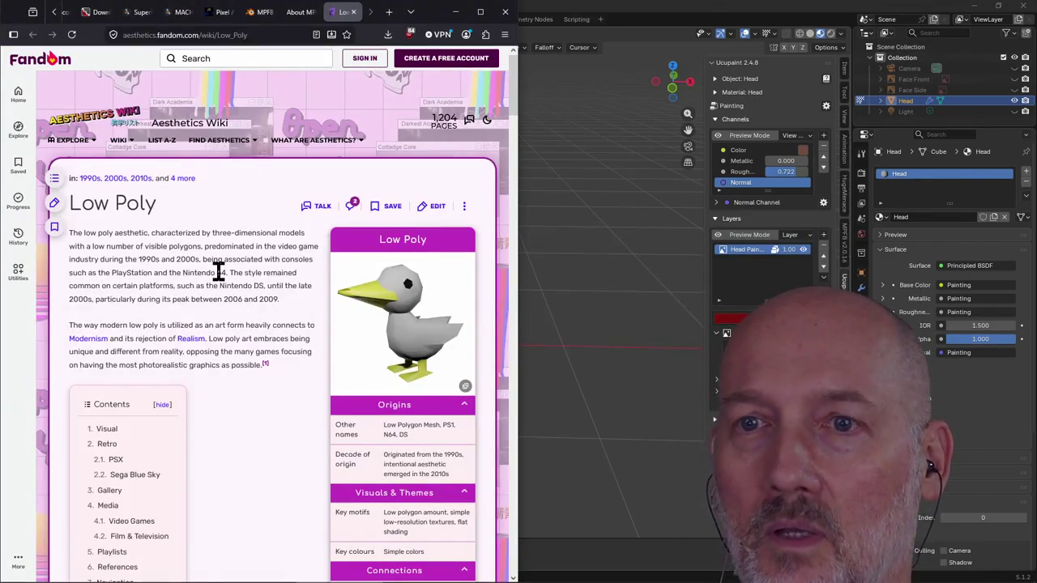
pyautogui.hotkey('ctrl', 't')
pyautogui.write('labry')
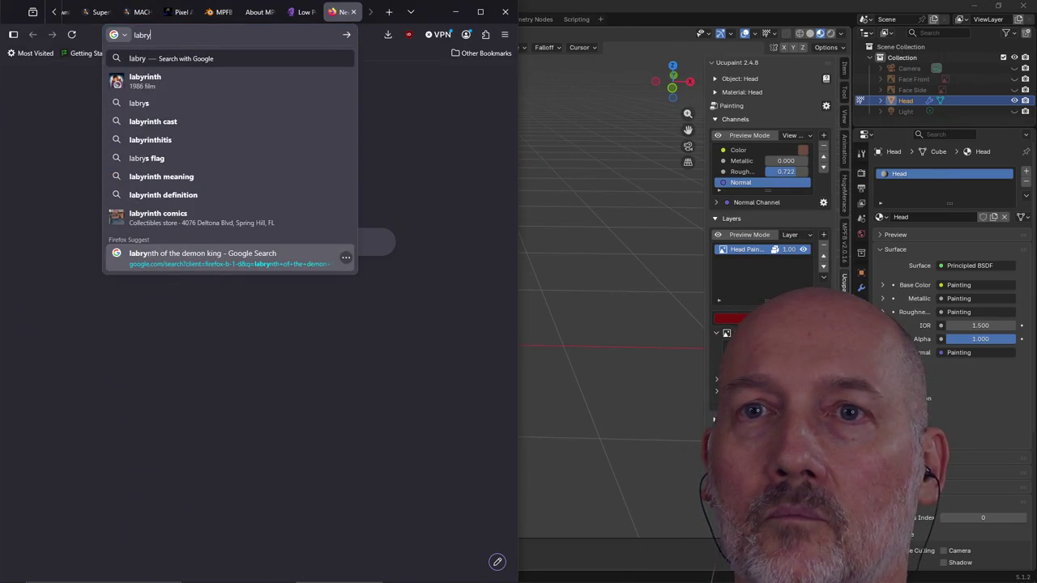
pyautogui.press('BackSpace')
pyautogui.press('BackSpace')
pyautogui.write('yrinth of the d')
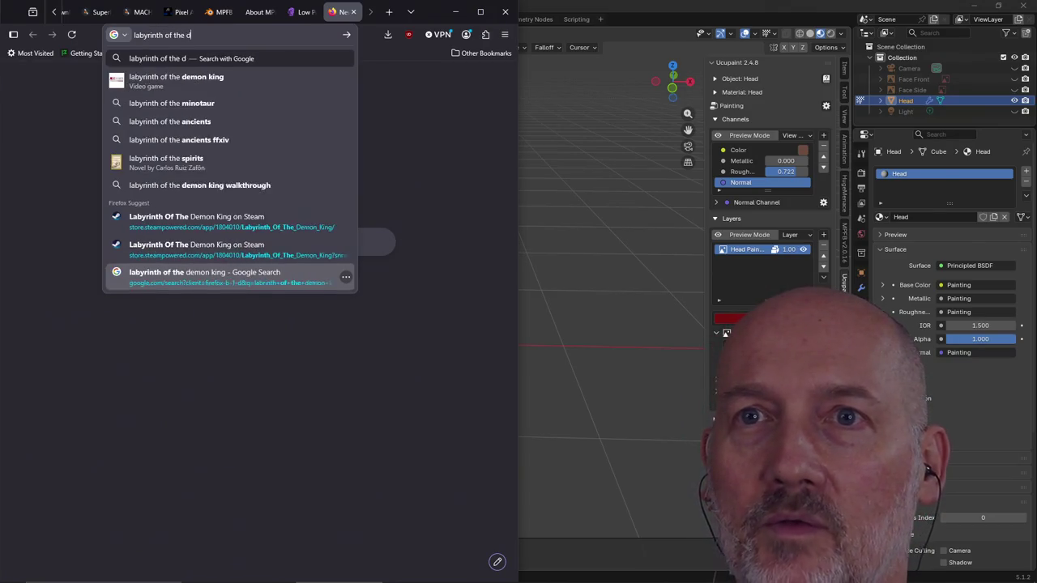
pyautogui.write('emon ke')
pyautogui.press('BackSpace')
pyautogui.write('ing')
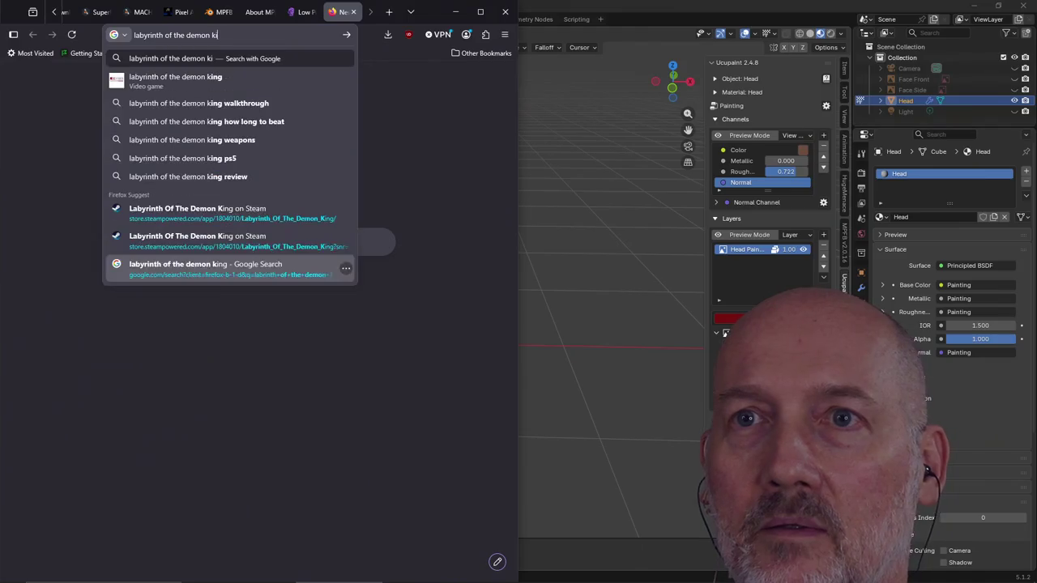
pyautogui.press('Return')
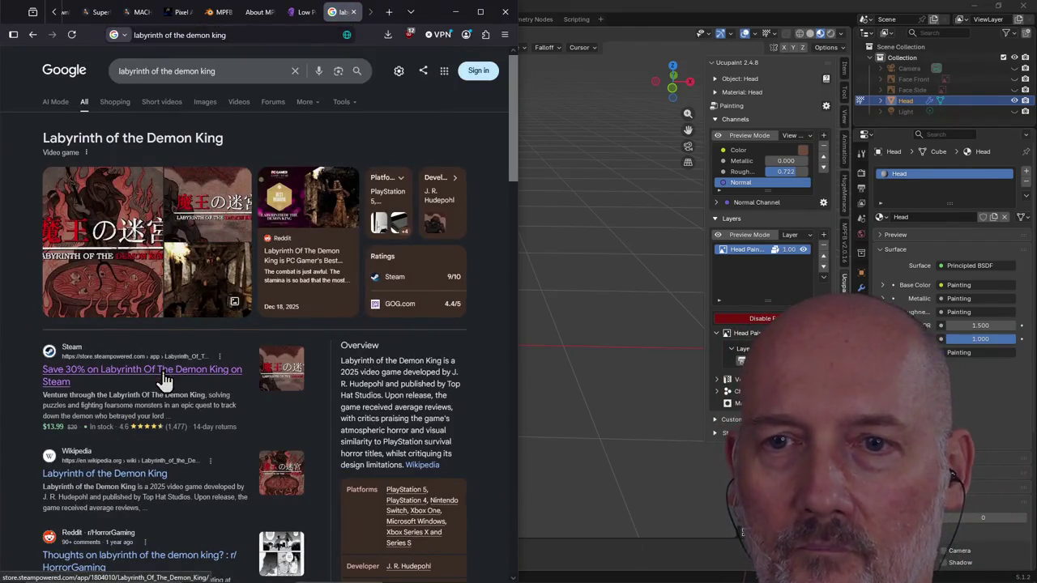
pyautogui.click(293, 371)
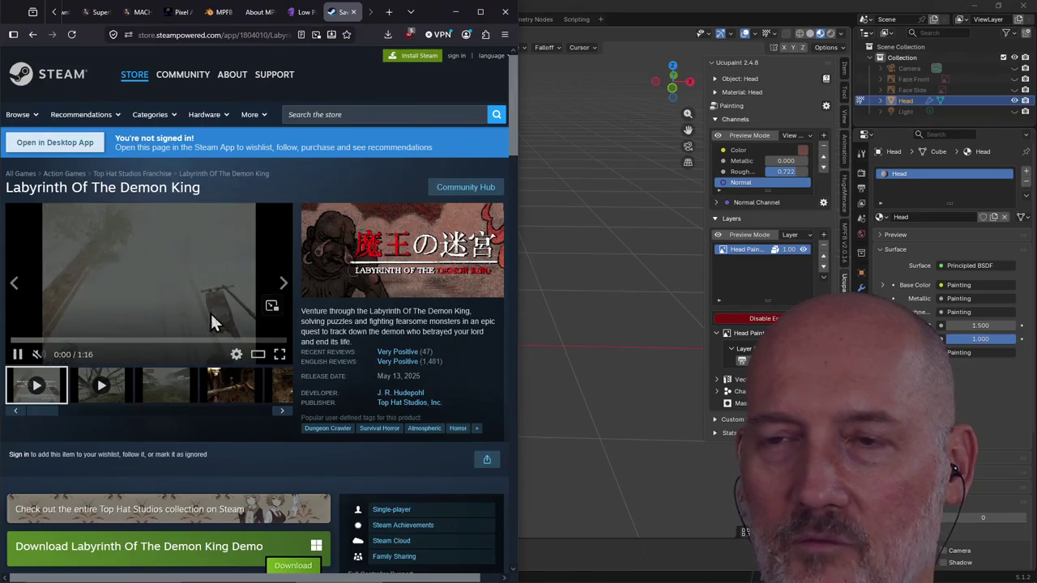
# Browse down the Labyrinth Of The Demon King Steam store page
pyautogui.scroll(-2, 237, 295)
pyautogui.scroll(-1, 236, 299)
pyautogui.scroll(3, 236, 300)
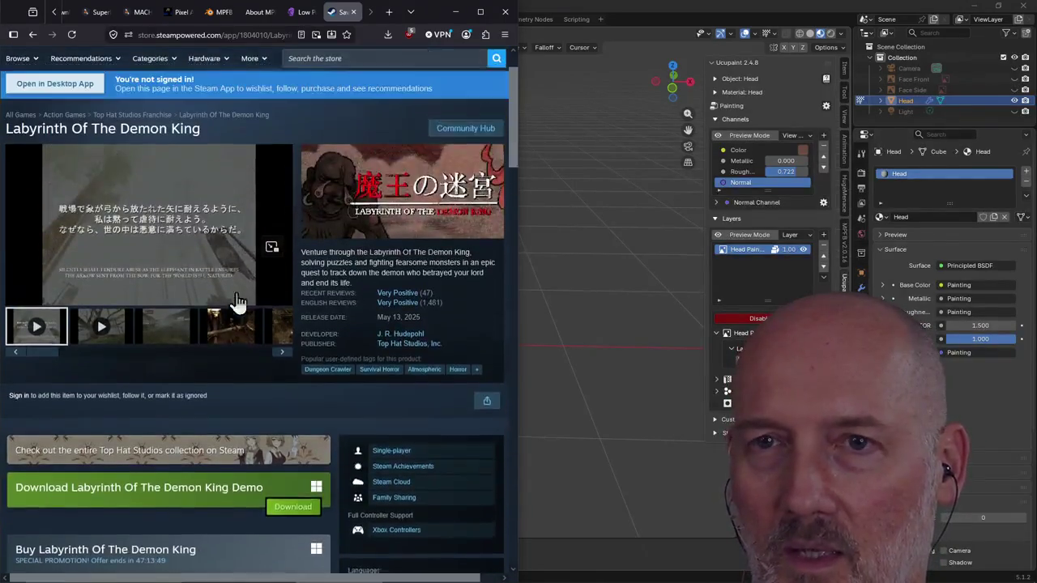
pyautogui.hotkey('ctrl', 'l')
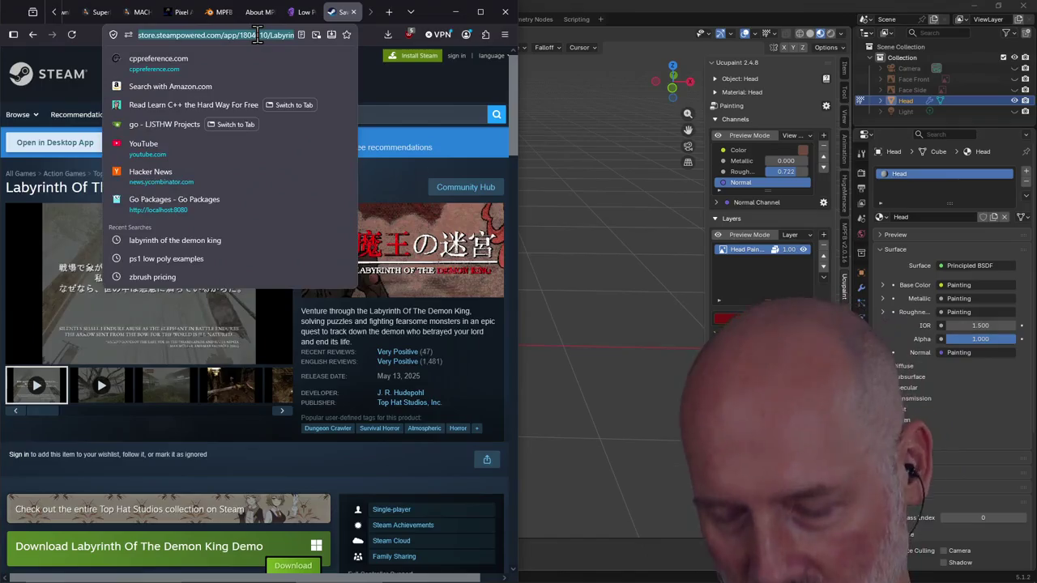
pyautogui.click(398, 182)
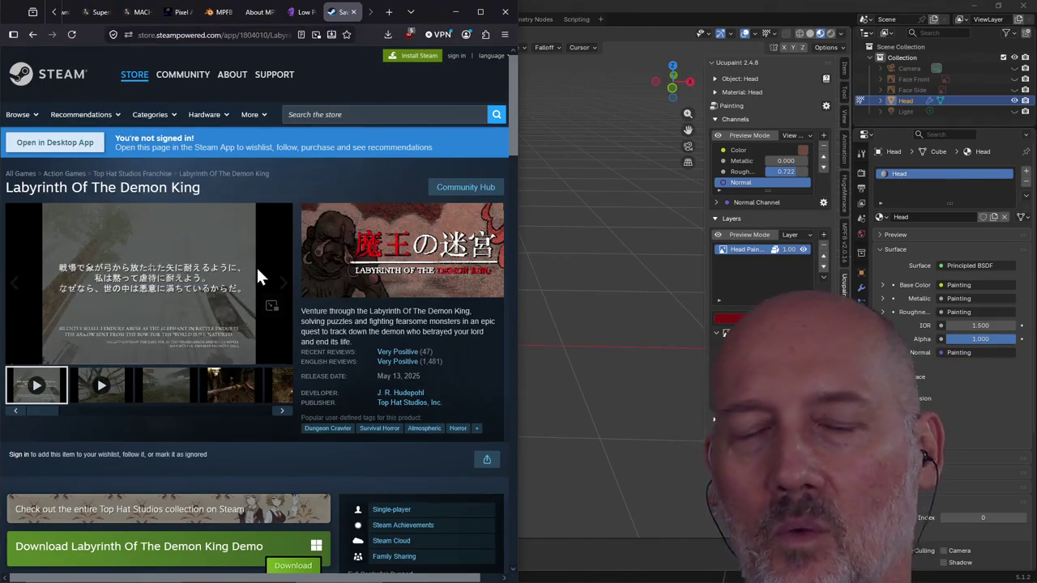
pyautogui.scroll(-1, 256, 265)
pyautogui.scroll(-1, 256, 266)
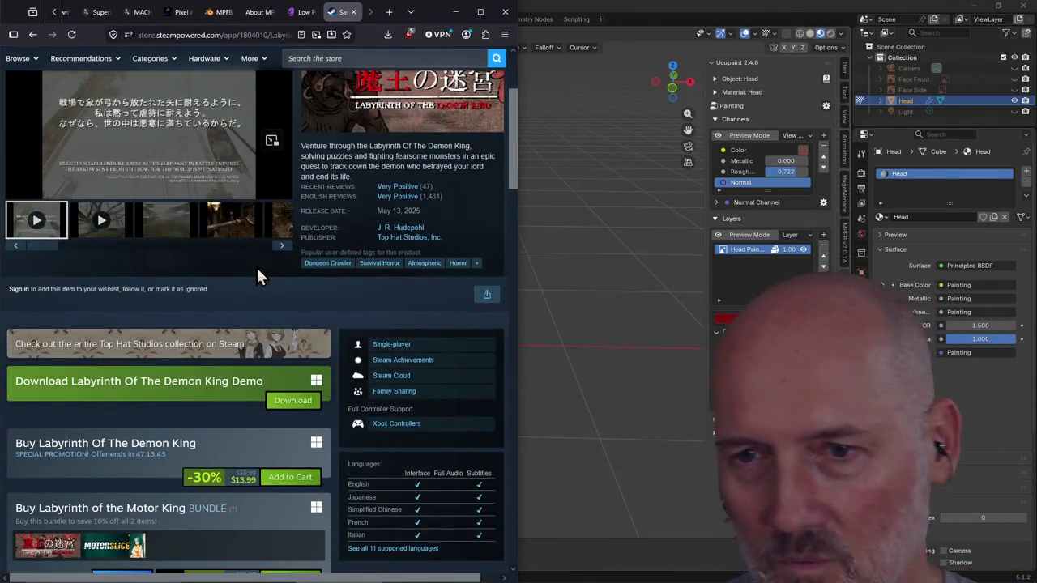
pyautogui.scroll(-2, 256, 266)
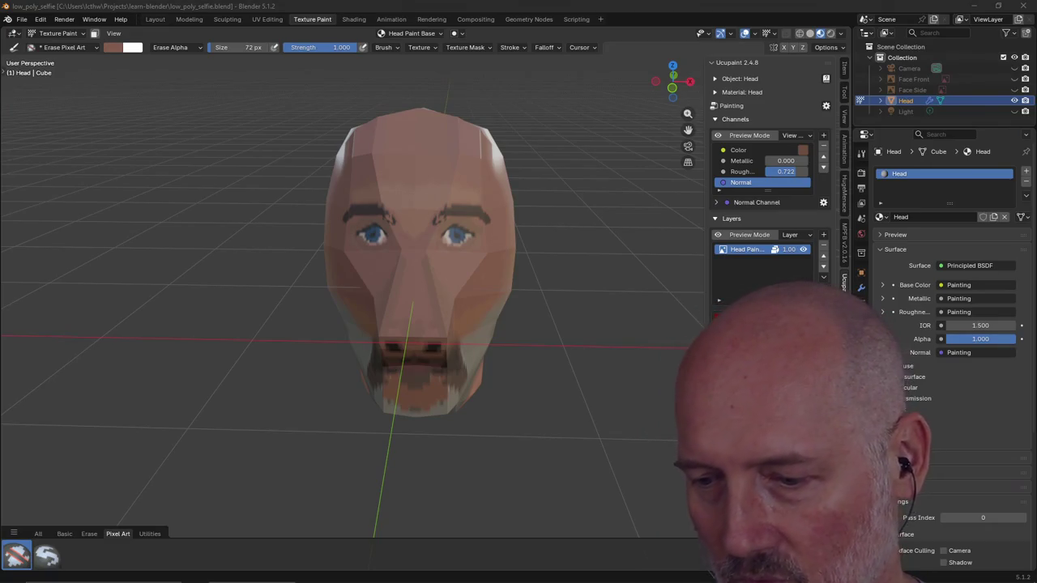
# Bring the Steam store window back to the front, scroll up and play the trailer full screen
pyautogui.hotkey('alt', 'Tab')
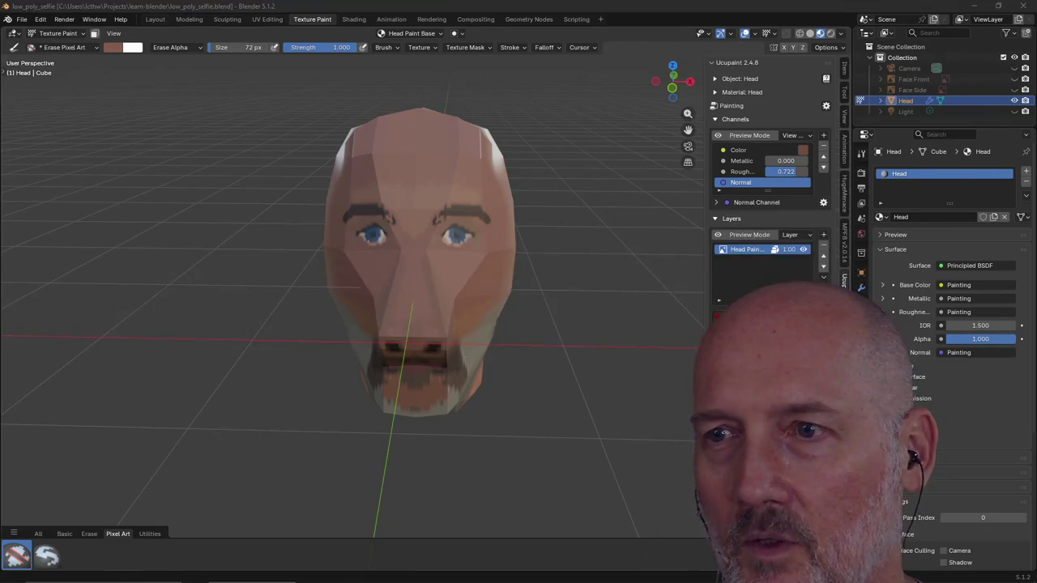
pyautogui.hotkey('alt', 'Tab')
pyautogui.click(523, 302)
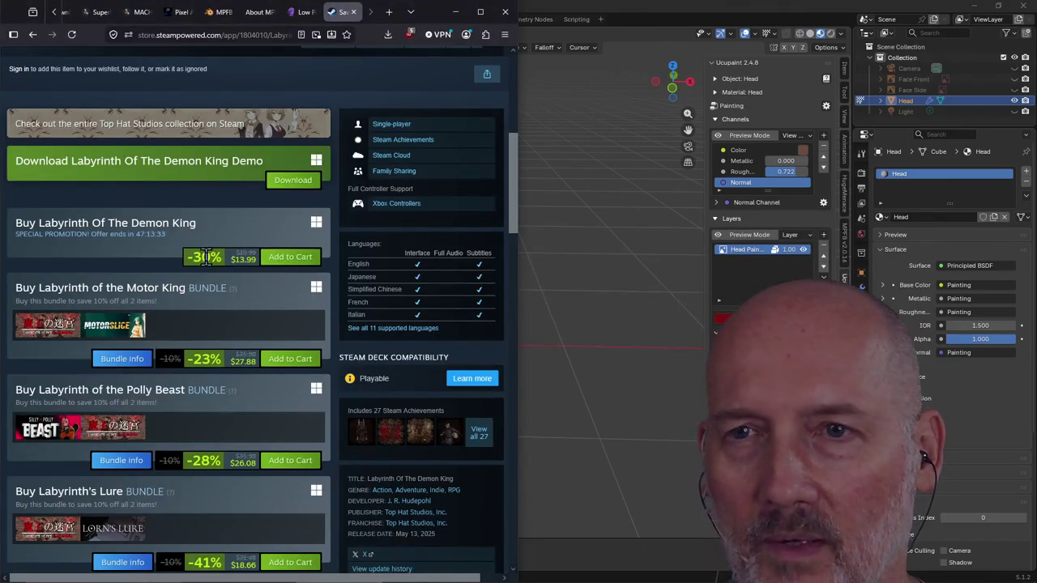
pyautogui.scroll(5, 207, 257)
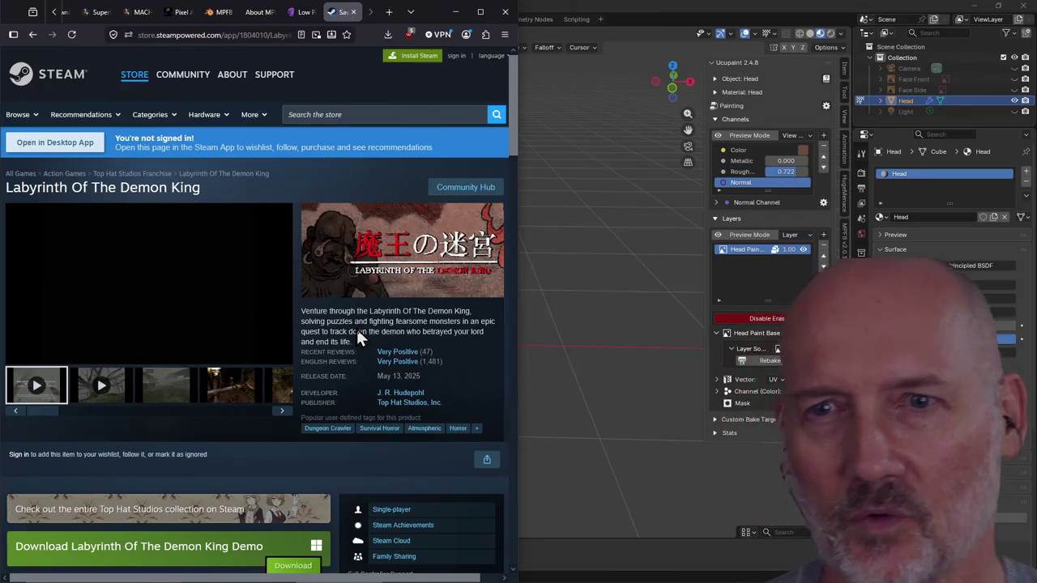
pyautogui.moveTo(279, 357)
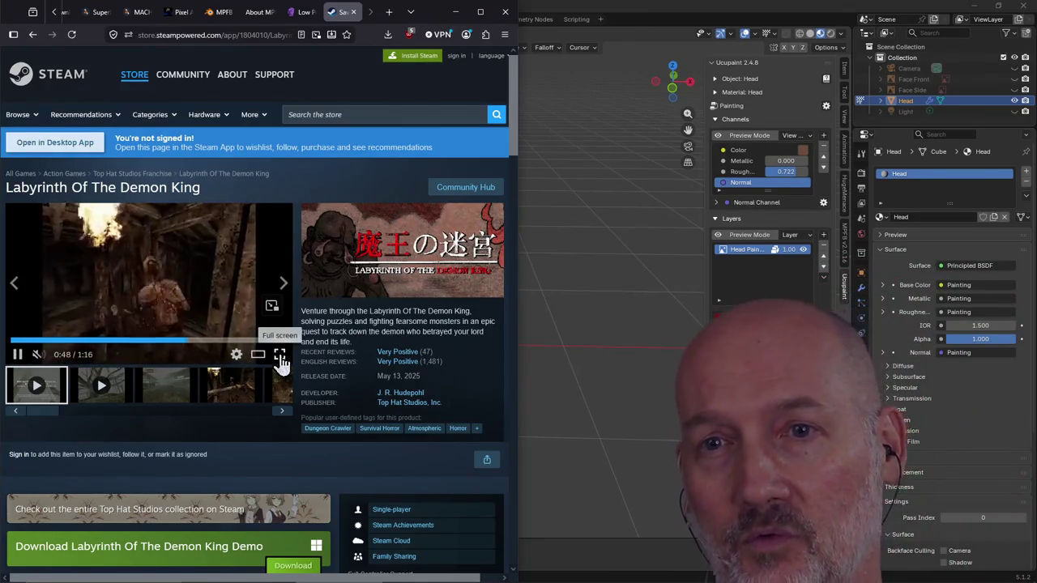
pyautogui.click(280, 356)
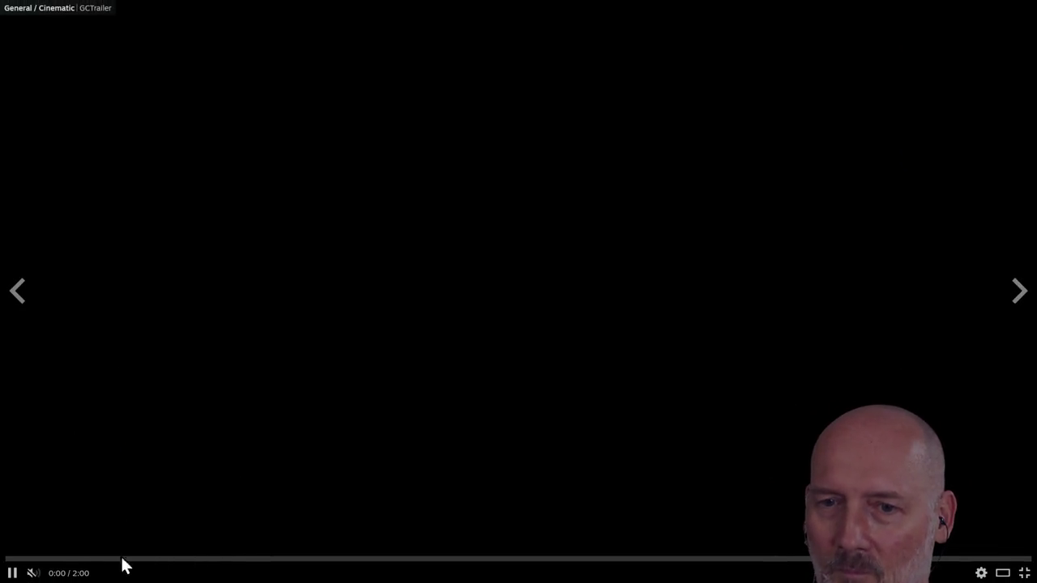
# Resume the trailer and, after watching, exit full screen back to the store page
pyautogui.click(16, 570)
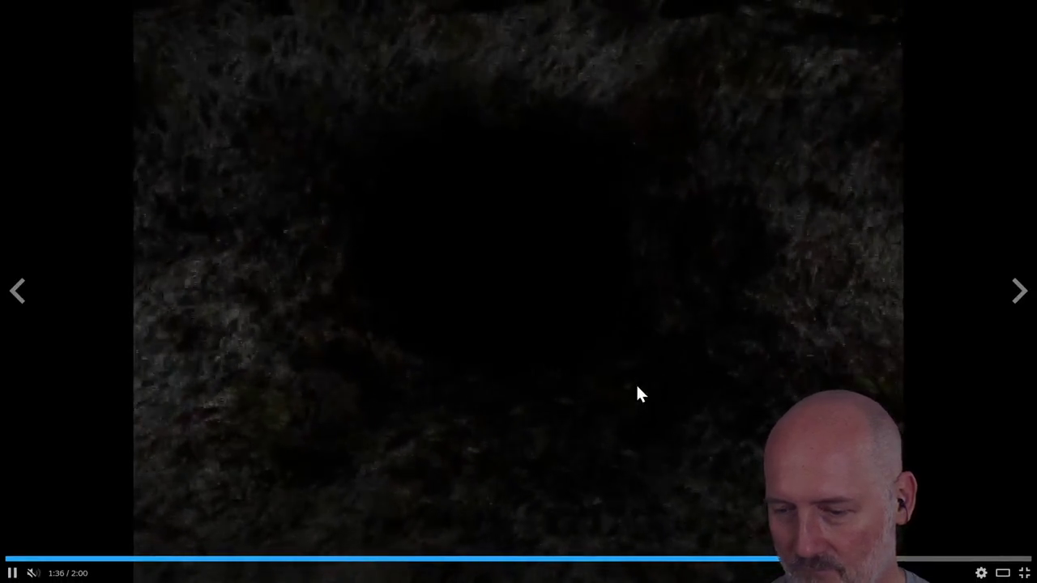
pyautogui.click(1003, 573)
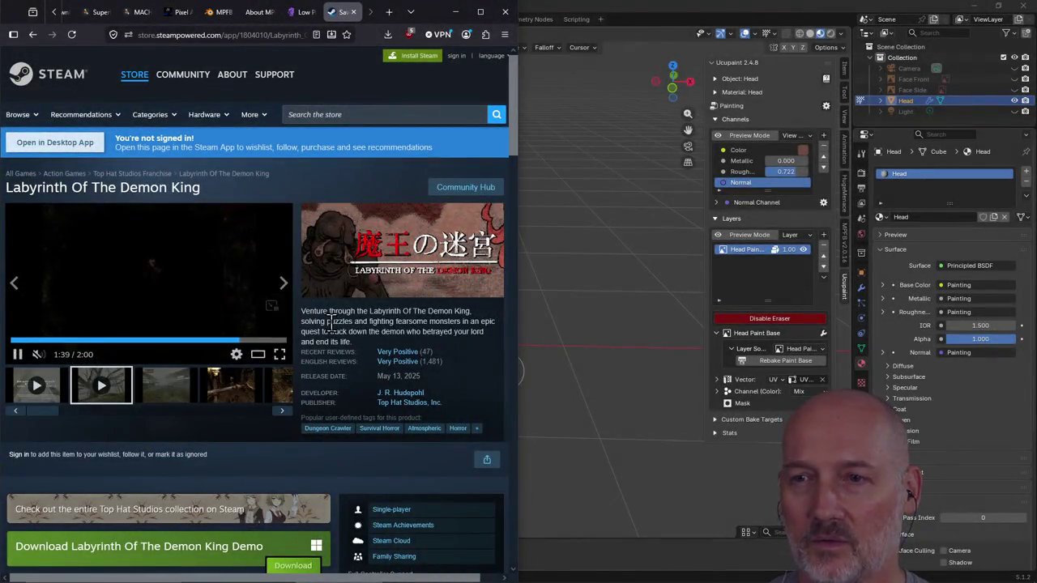
pyautogui.scroll(-2, 329, 324)
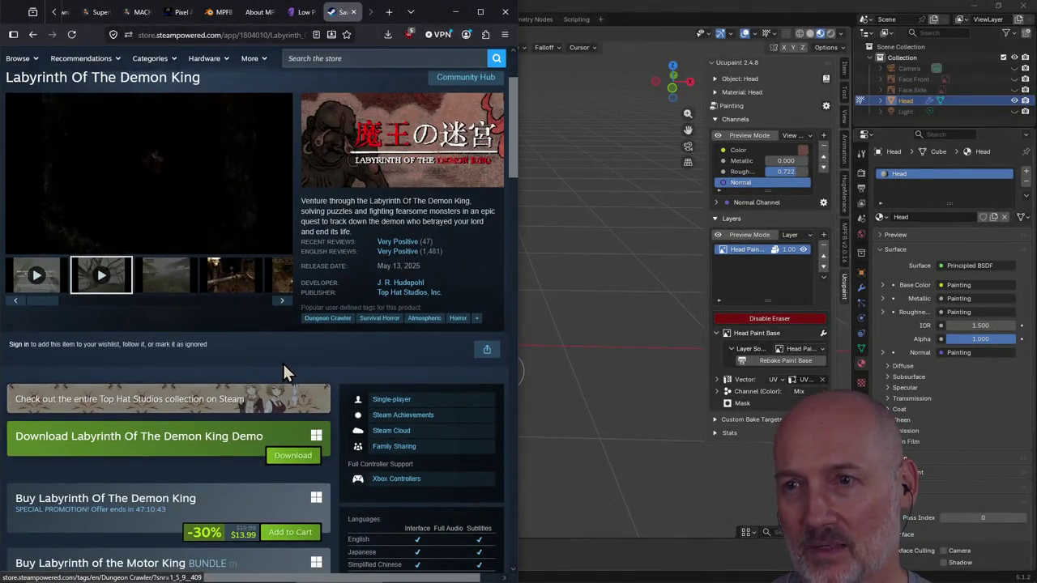
pyautogui.scroll(-4, 250, 352)
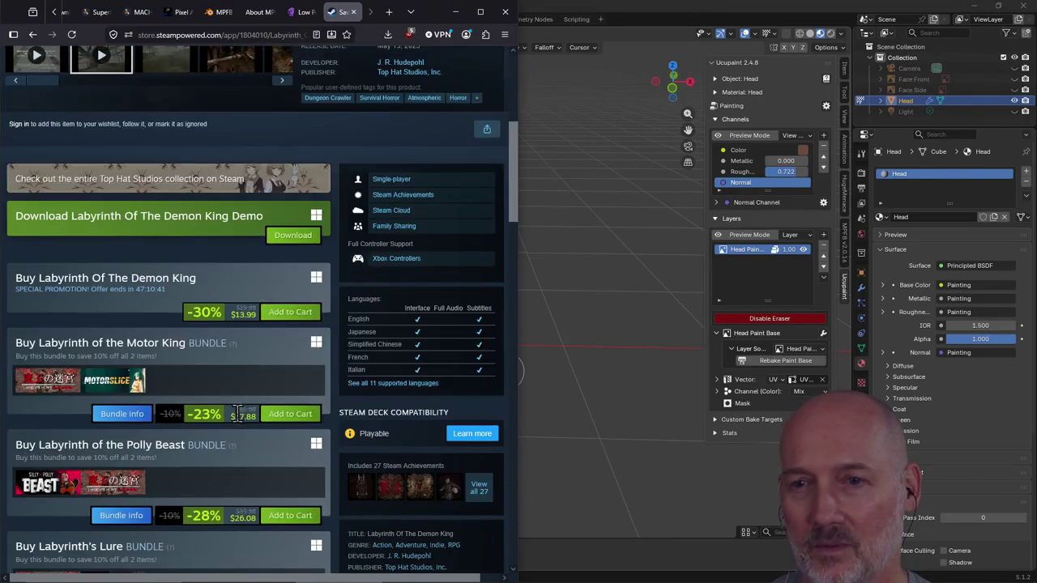
pyautogui.scroll(6, 224, 377)
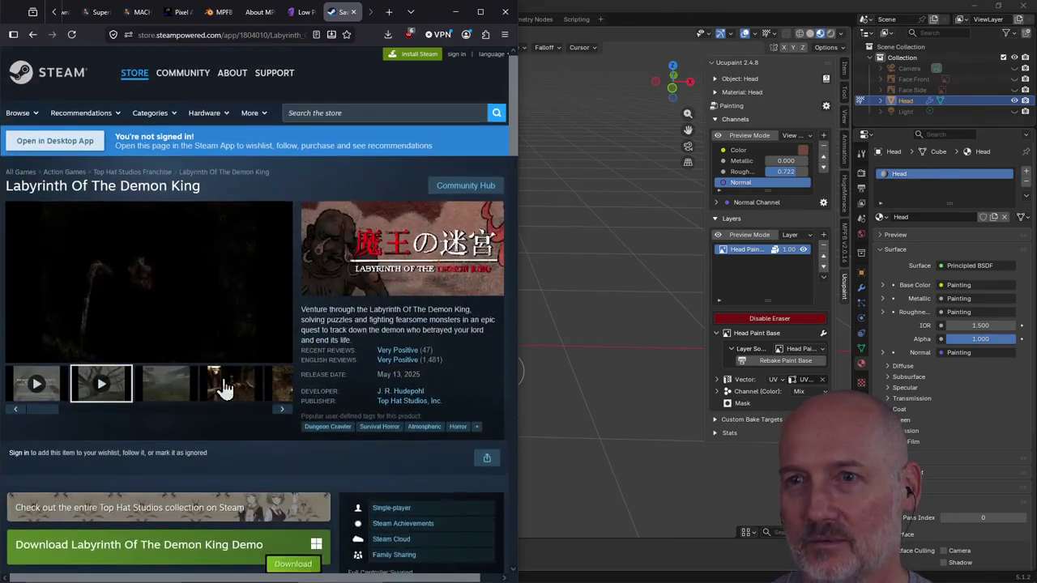
pyautogui.moveTo(329, 343)
pyautogui.mouseDown()
pyautogui.moveTo(315, 325)
pyautogui.moveTo(331, 322)
pyautogui.mouseUp()
pyautogui.click(335, 322)
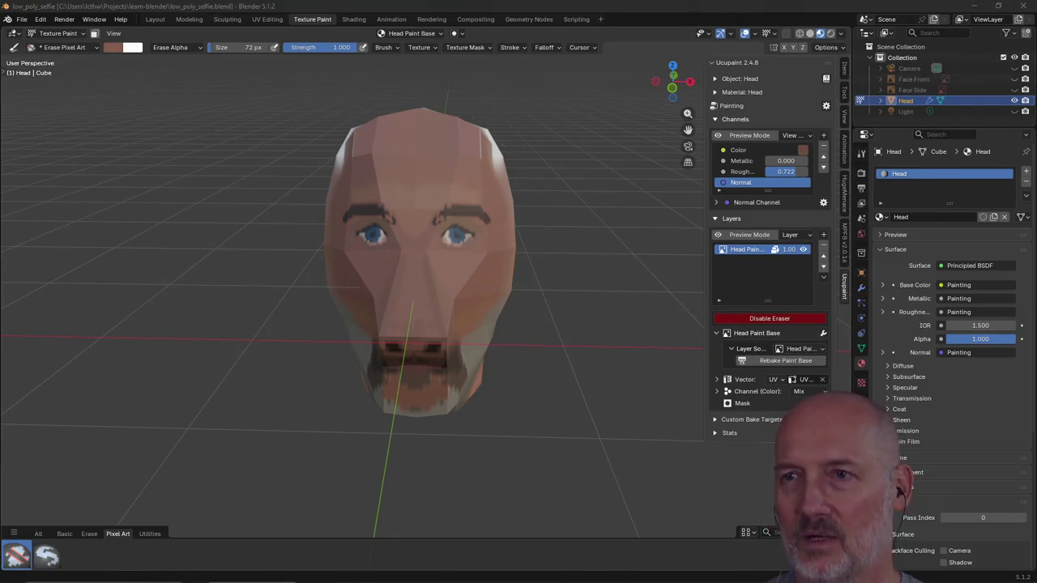
# Switch to the Steam browser window, then put it away to return to Blender
pyautogui.hotkey('alt', 'Tab')
pyautogui.click(518, 290)
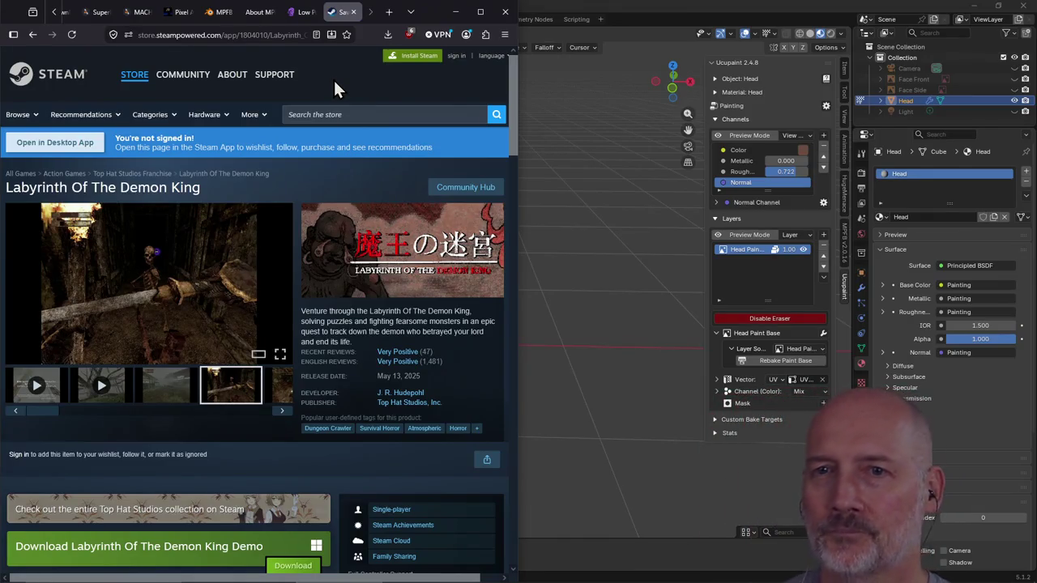
pyautogui.click(625, 9)
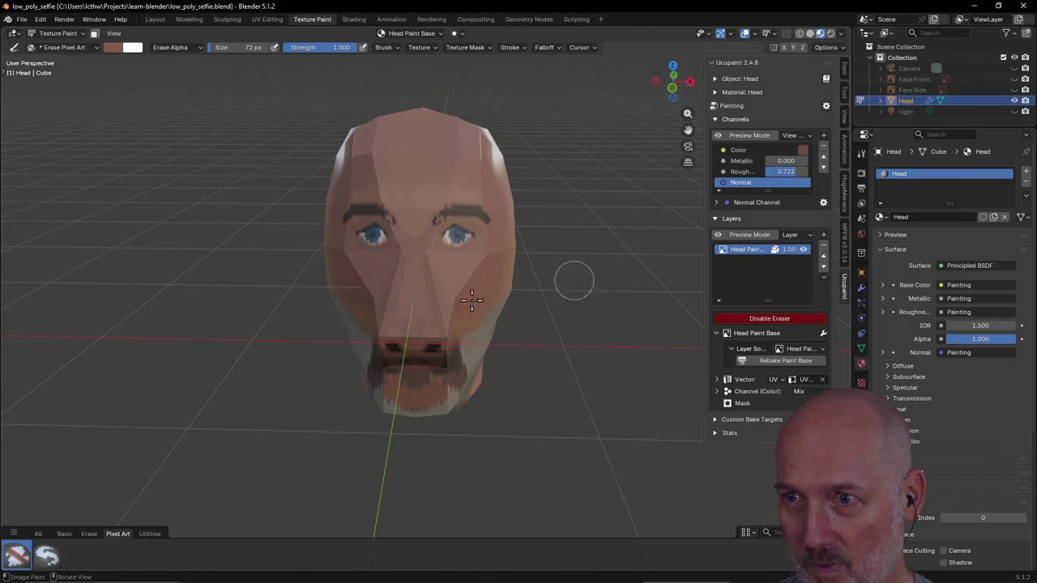
# Orbit the viewport around the painted head to see the face and beard from the side
pyautogui.moveTo(431, 280)
pyautogui.mouseDown(button='middle')
pyautogui.moveTo(489, 263)
pyautogui.moveTo(472, 250)
pyautogui.moveTo(375, 259)
pyautogui.moveTo(583, 287)
pyautogui.moveTo(473, 288)
pyautogui.moveTo(518, 289)
pyautogui.moveTo(513, 273)
pyautogui.moveTo(510, 292)
pyautogui.moveTo(332, 269)
pyautogui.moveTo(428, 289)
pyautogui.moveTo(294, 289)
pyautogui.moveTo(427, 292)
pyautogui.mouseUp(button='middle')
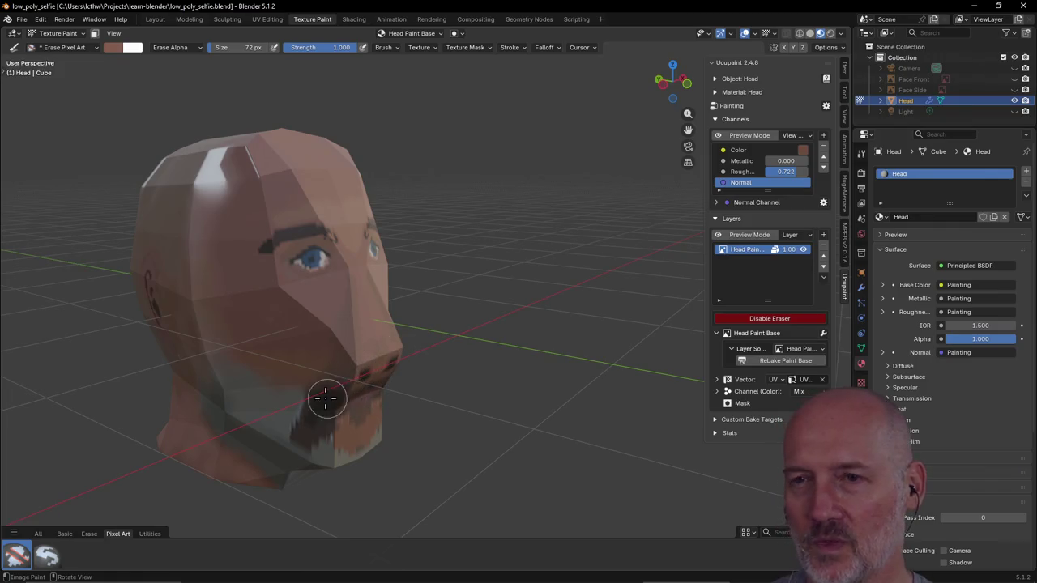
pyautogui.moveTo(324, 397); pyautogui.dragTo(322, 381, button='middle')
pyautogui.moveTo(436, 366)
pyautogui.mouseDown(button='middle')
pyautogui.moveTo(380, 375)
pyautogui.moveTo(266, 359)
pyautogui.moveTo(447, 340)
pyautogui.mouseUp(button='middle')
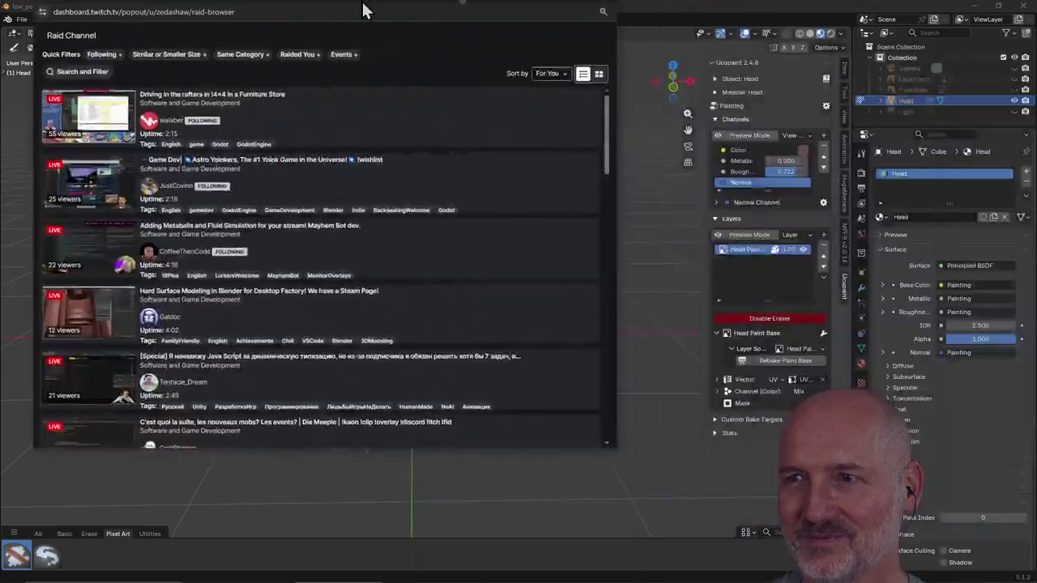
# Move the Raid Channel popout and toggle the Raided You filter on and back off
pyautogui.moveTo(363, 5); pyautogui.dragTo(410, 35)
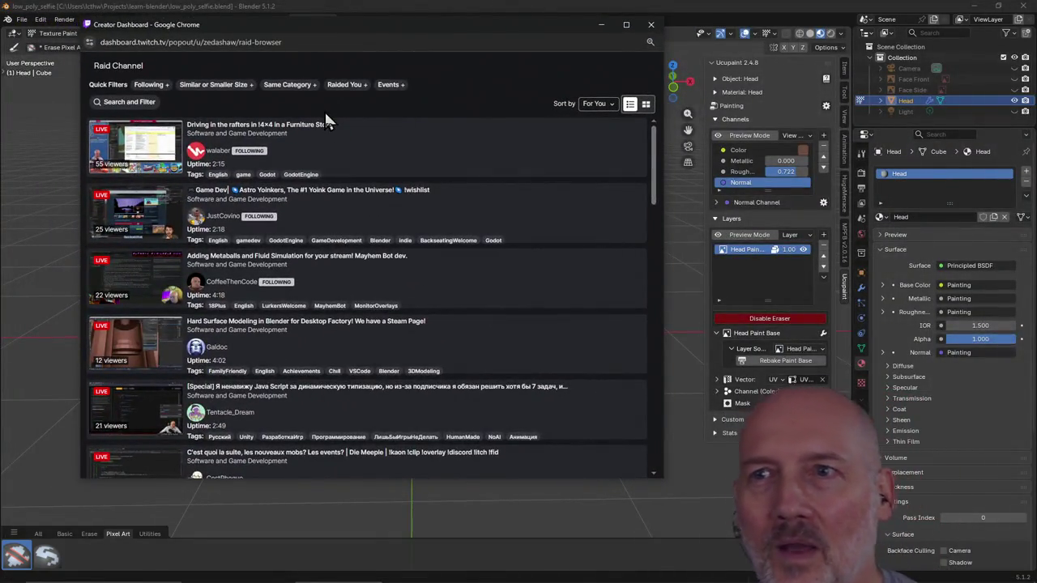
pyautogui.click(348, 85)
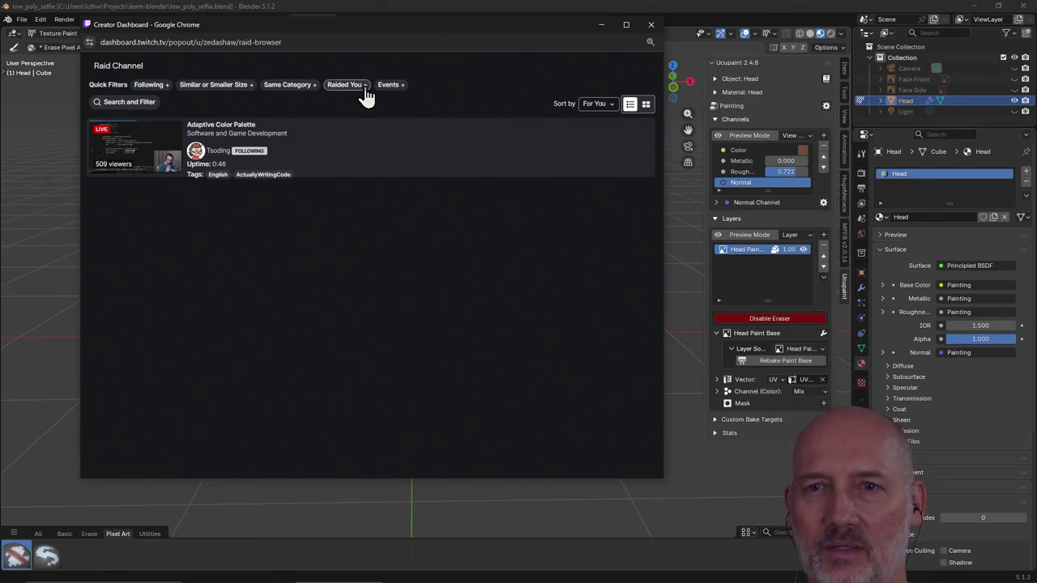
pyautogui.click(365, 86)
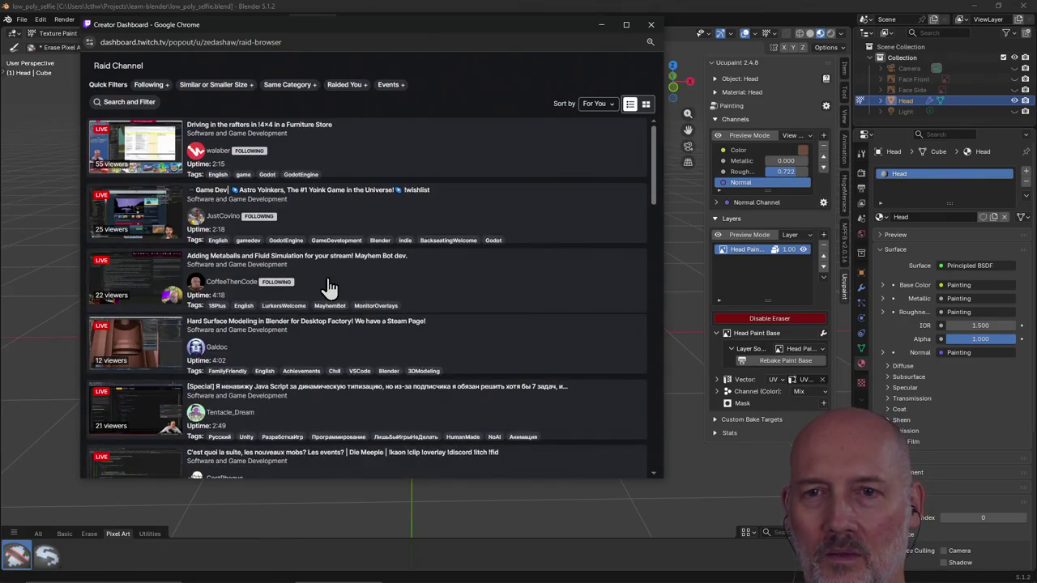
# Filter the raid list to followed channels and scroll through them
pyautogui.click(148, 86)
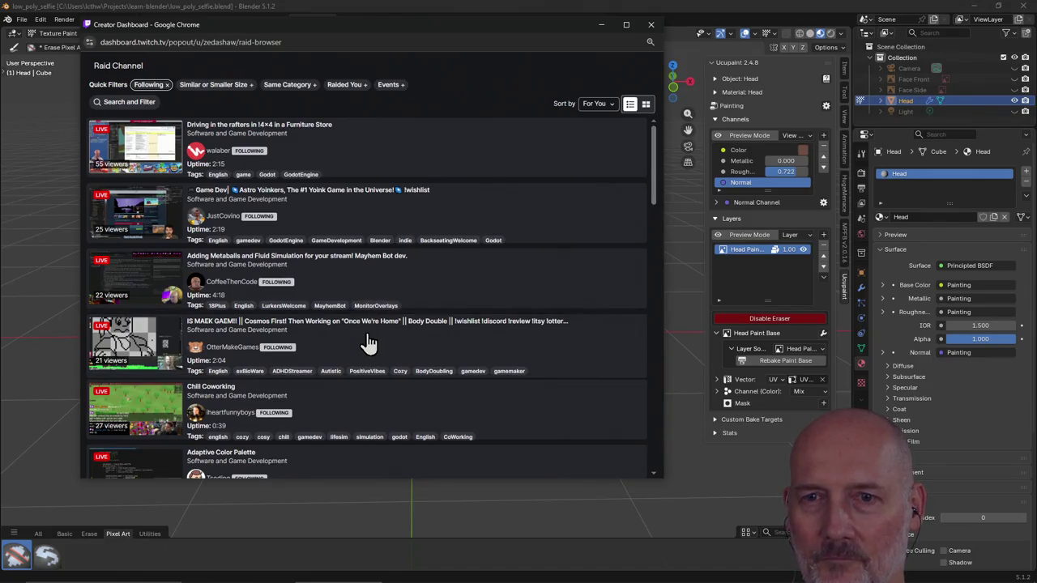
pyautogui.scroll(-1, 368, 343)
pyautogui.scroll(-1, 369, 342)
pyautogui.scroll(-1, 369, 342)
pyautogui.scroll(-1, 368, 343)
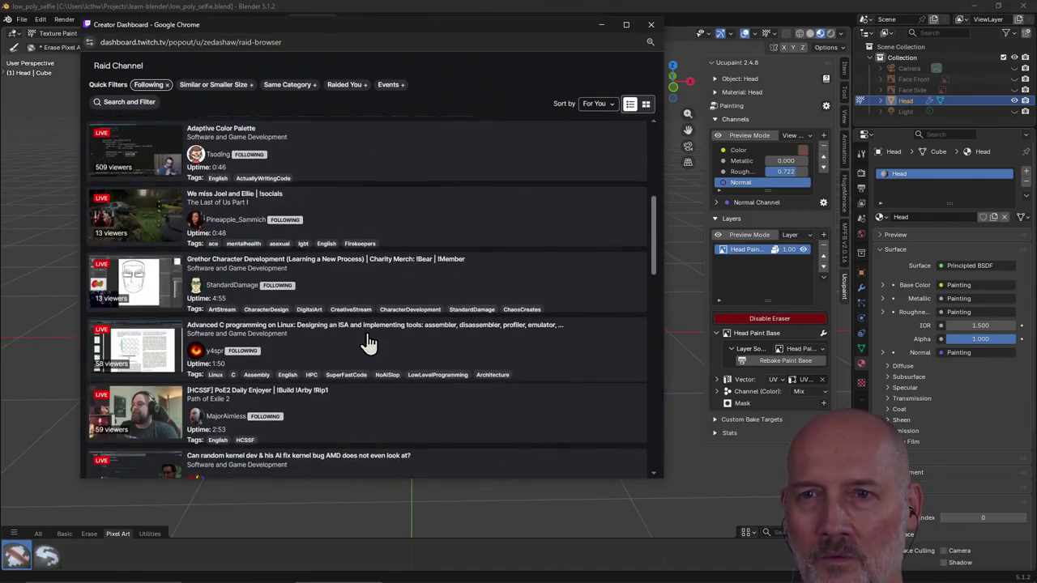
# Add the Same Category filter, browse the results and preview the Chill Coworking stream
pyautogui.click(289, 86)
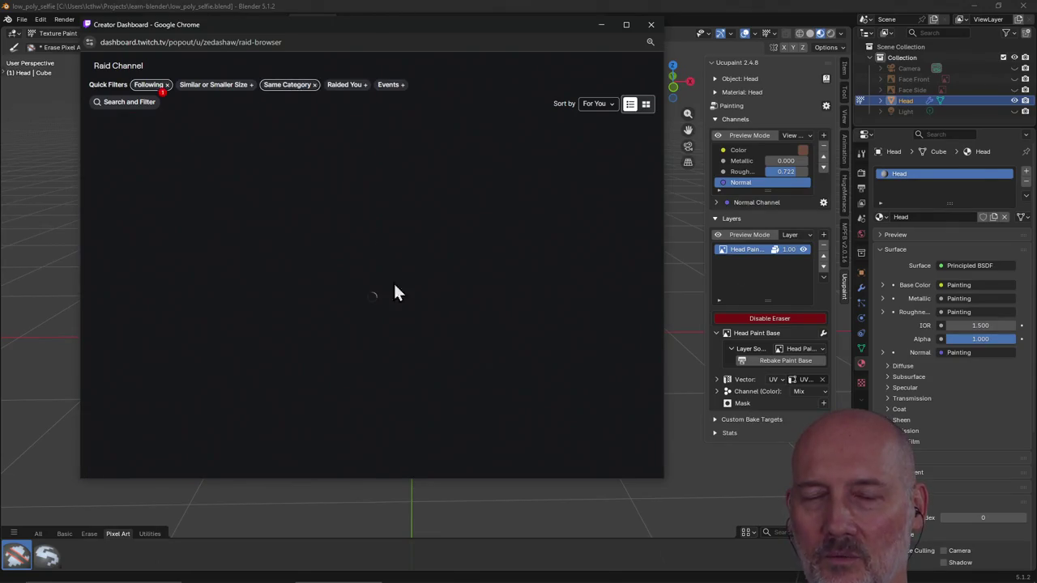
pyautogui.scroll(-3, 421, 318)
pyautogui.scroll(-2, 422, 318)
pyautogui.scroll(-3, 422, 317)
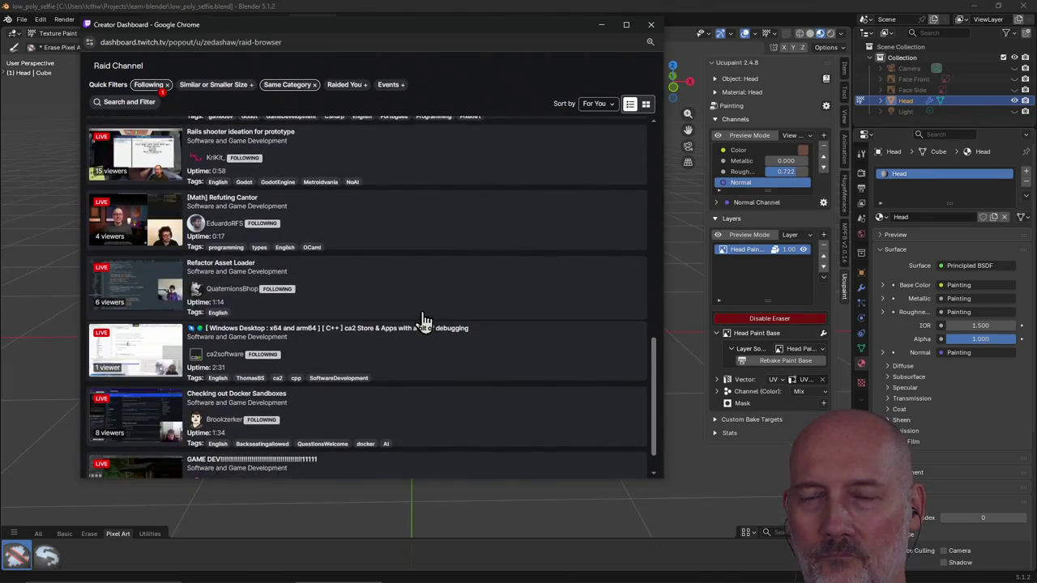
pyautogui.scroll(-1, 422, 319)
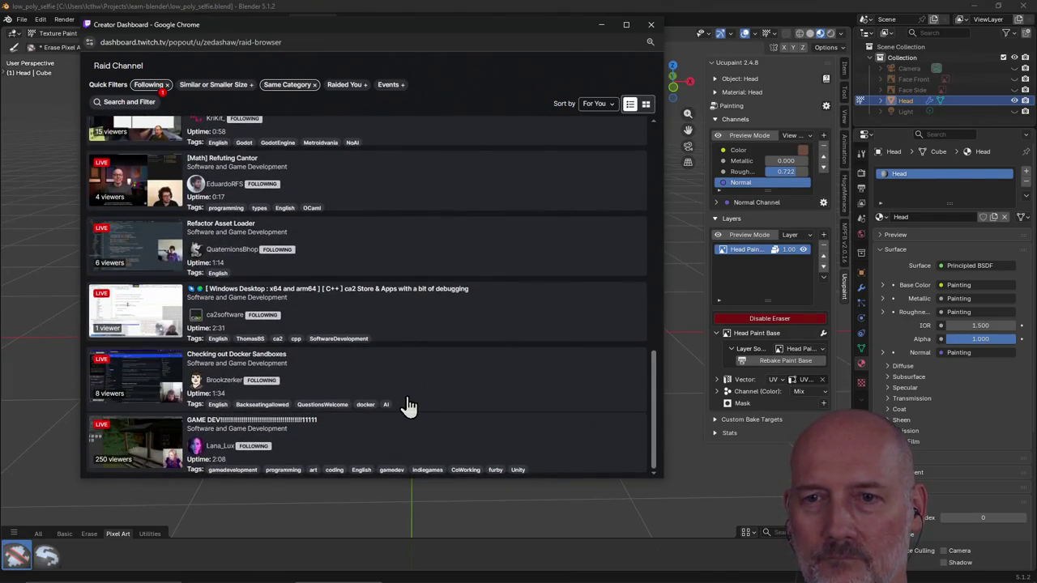
pyautogui.scroll(1, 407, 405)
pyautogui.scroll(2, 408, 405)
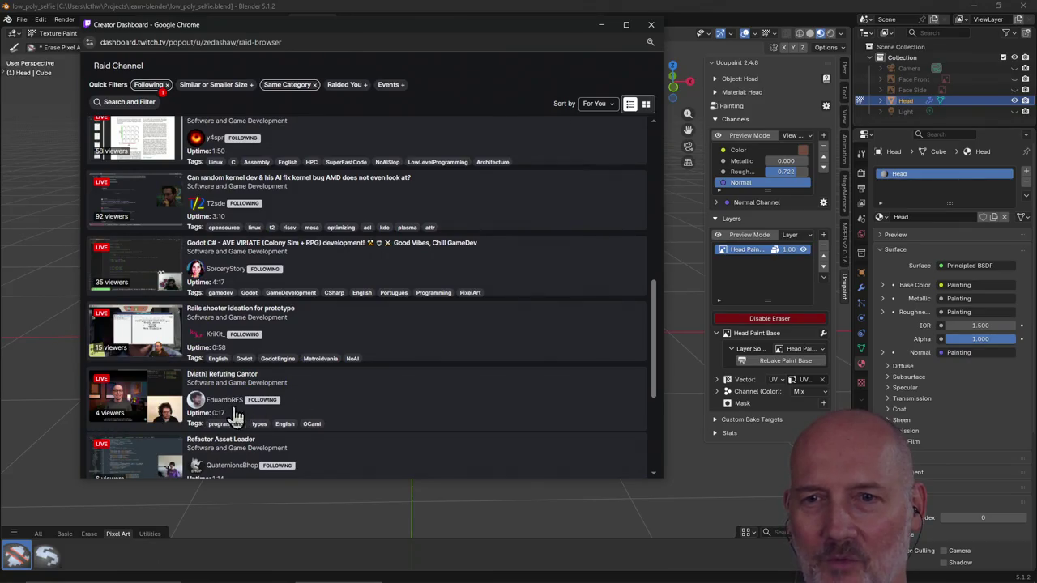
pyautogui.scroll(1, 335, 337)
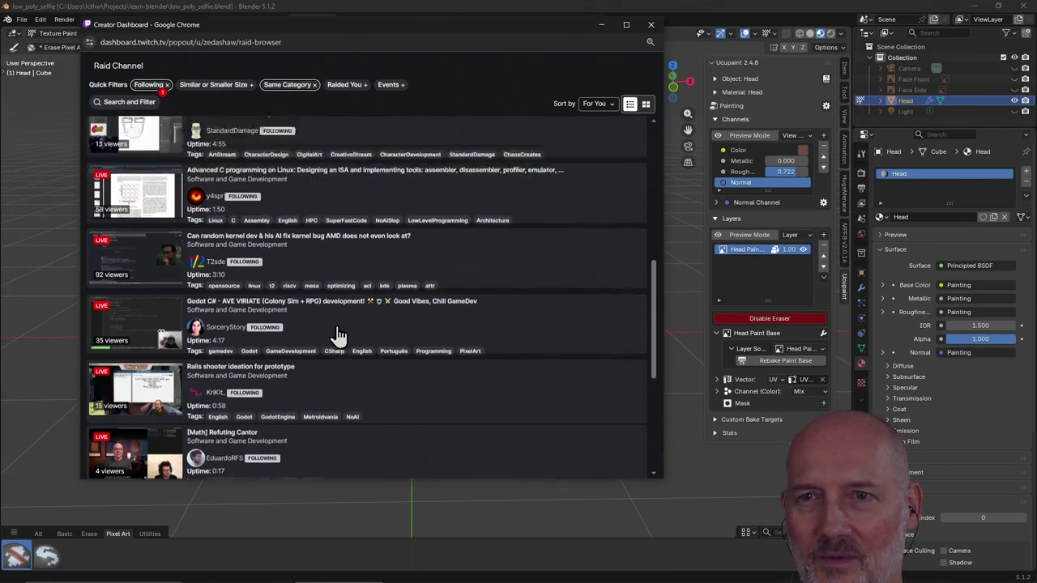
pyautogui.scroll(2, 338, 332)
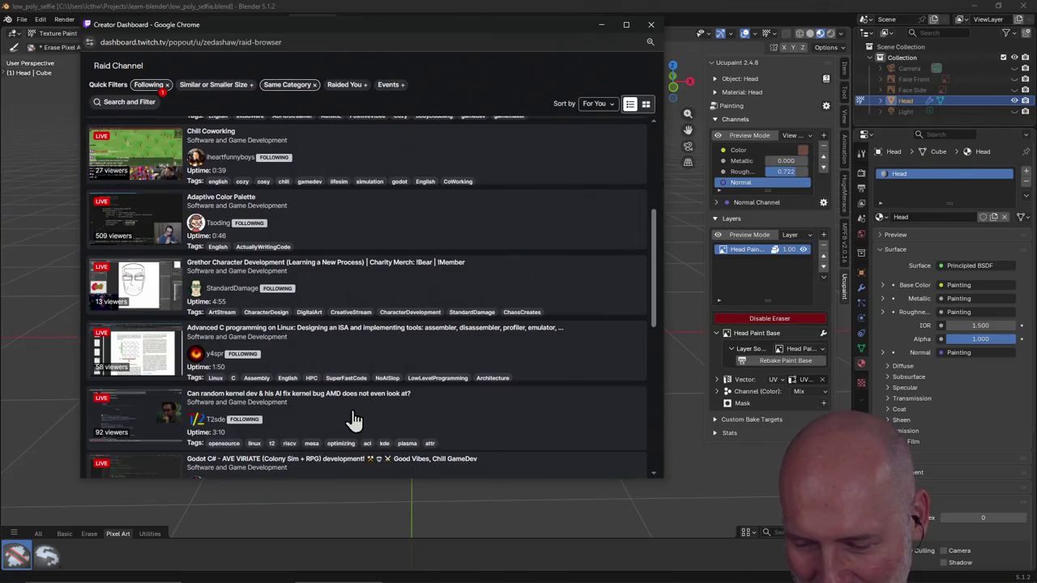
pyautogui.scroll(2, 344, 381)
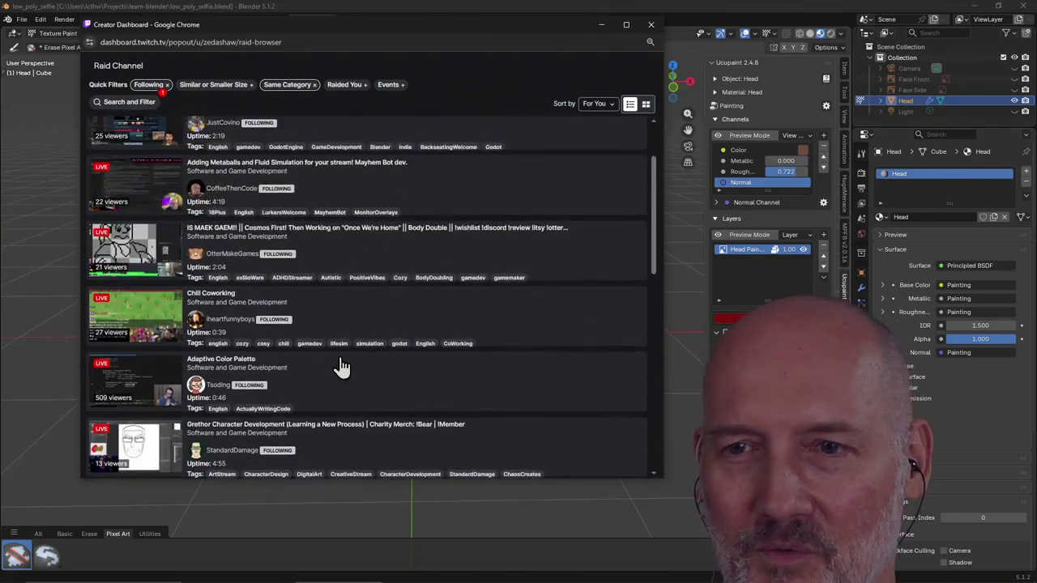
pyautogui.scroll(-1, 341, 366)
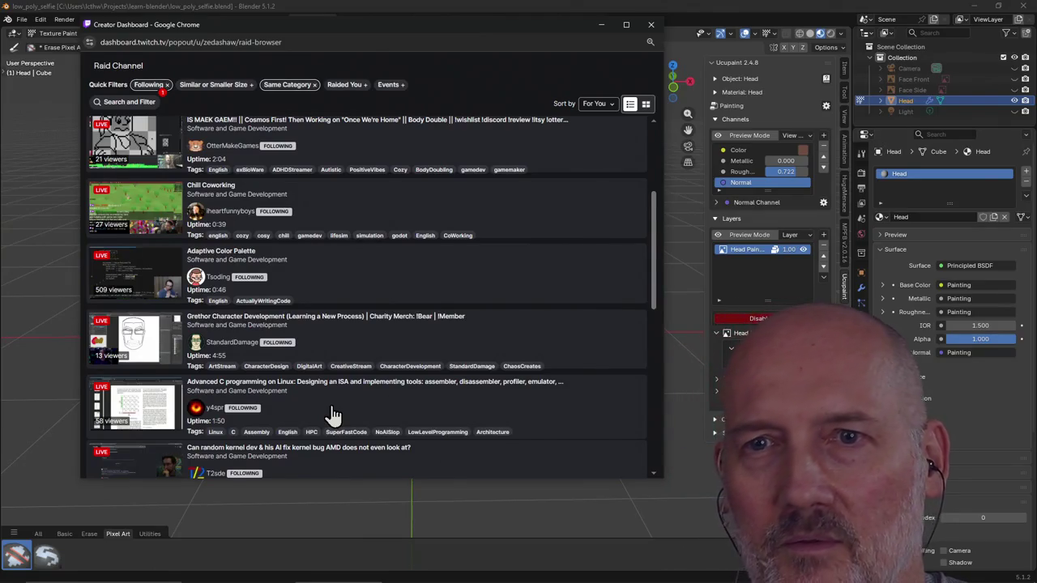
pyautogui.scroll(3, 332, 414)
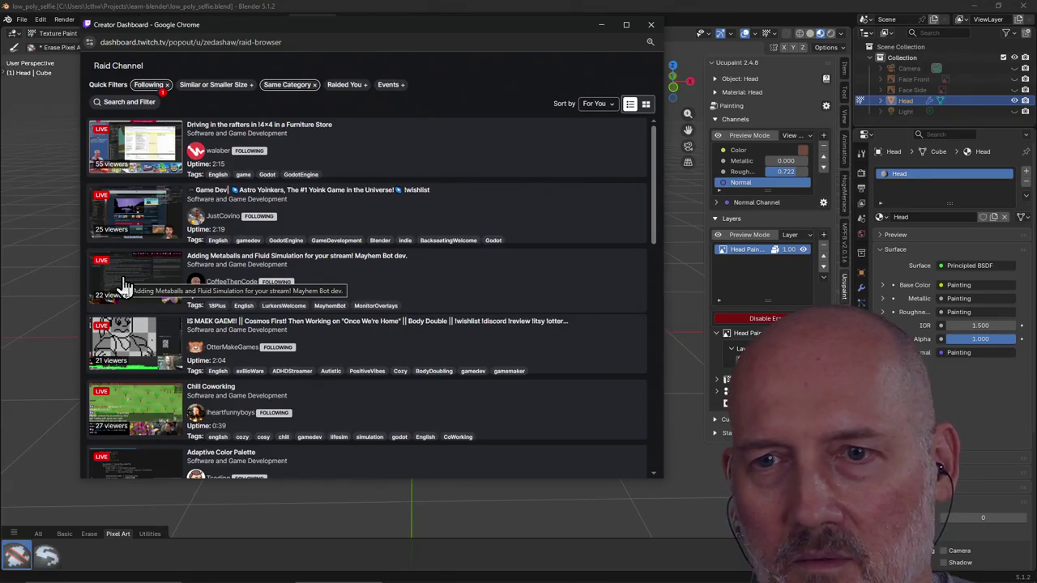
pyautogui.scroll(-1, 332, 405)
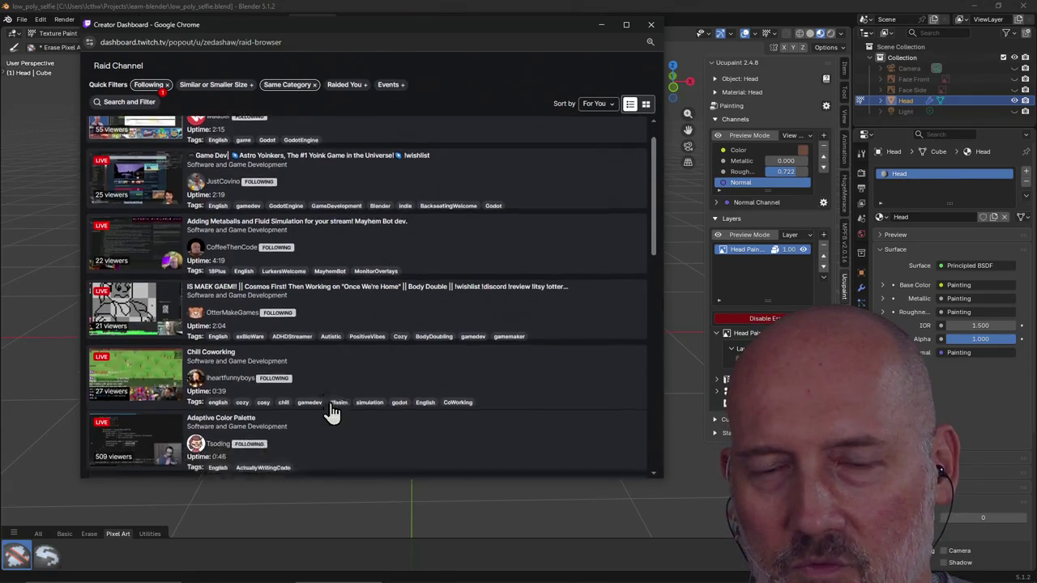
pyautogui.click(152, 354)
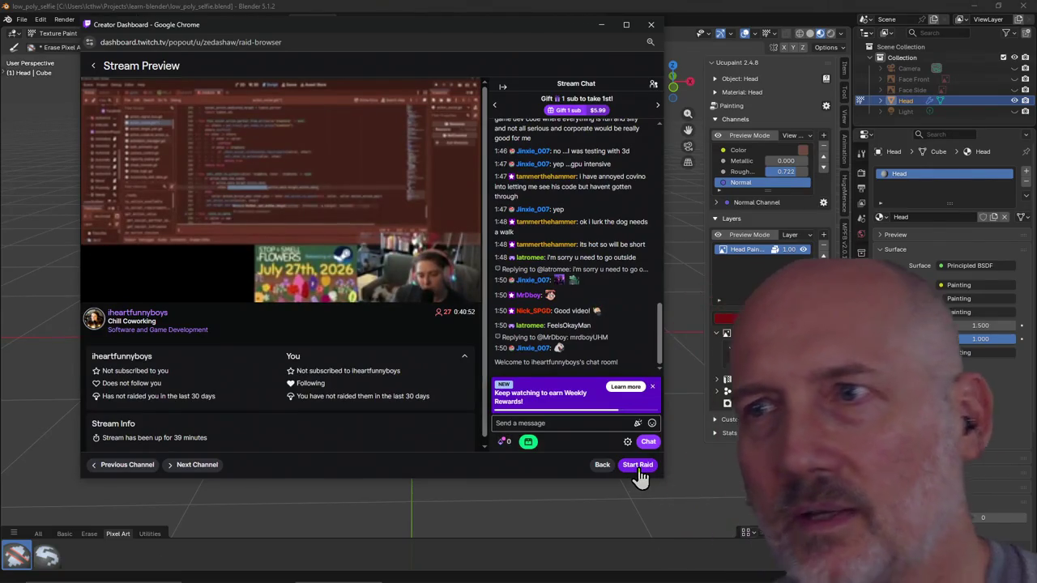
# Start the raid to Chill Coworking, sending 35 viewers with the countdown running
pyautogui.click(638, 468)
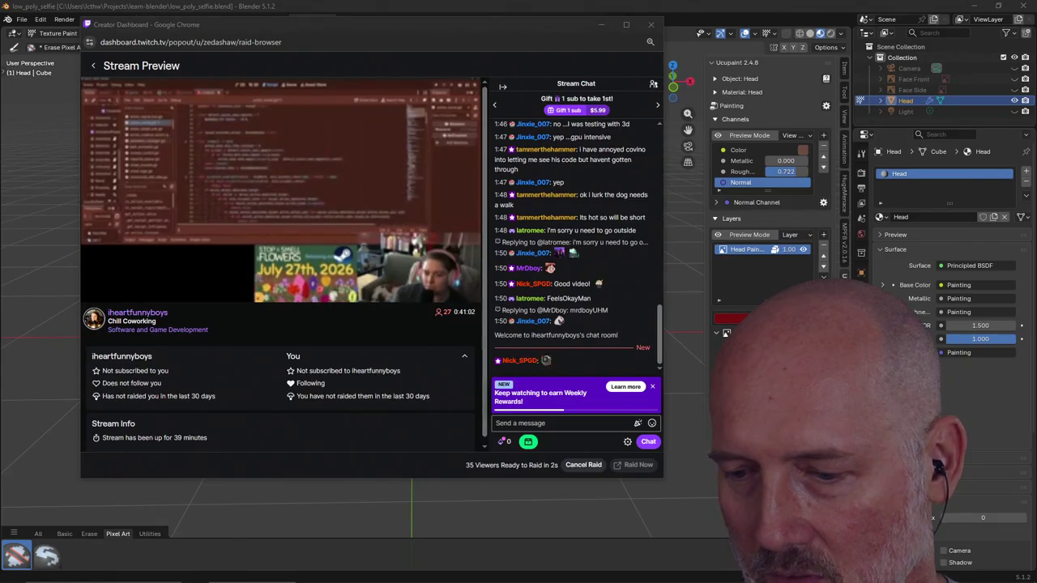
pyautogui.click(403, 325)
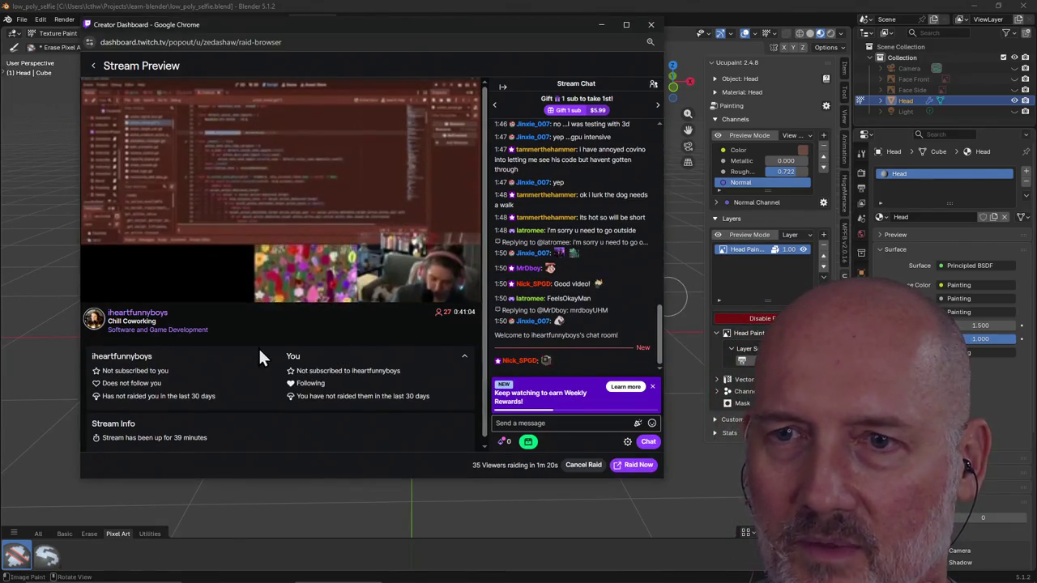